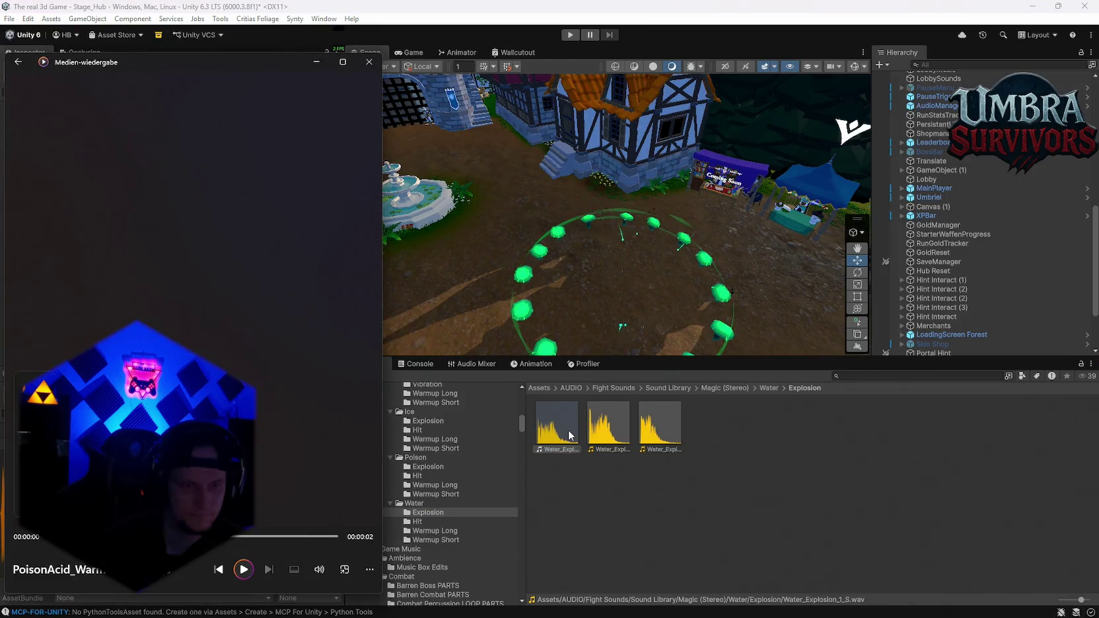
- Audition the Water Explosion, PoisonAcid Hit and PoisonAcid Explosion clips
{"action": "double_click", "coordinate": [611, 444]}
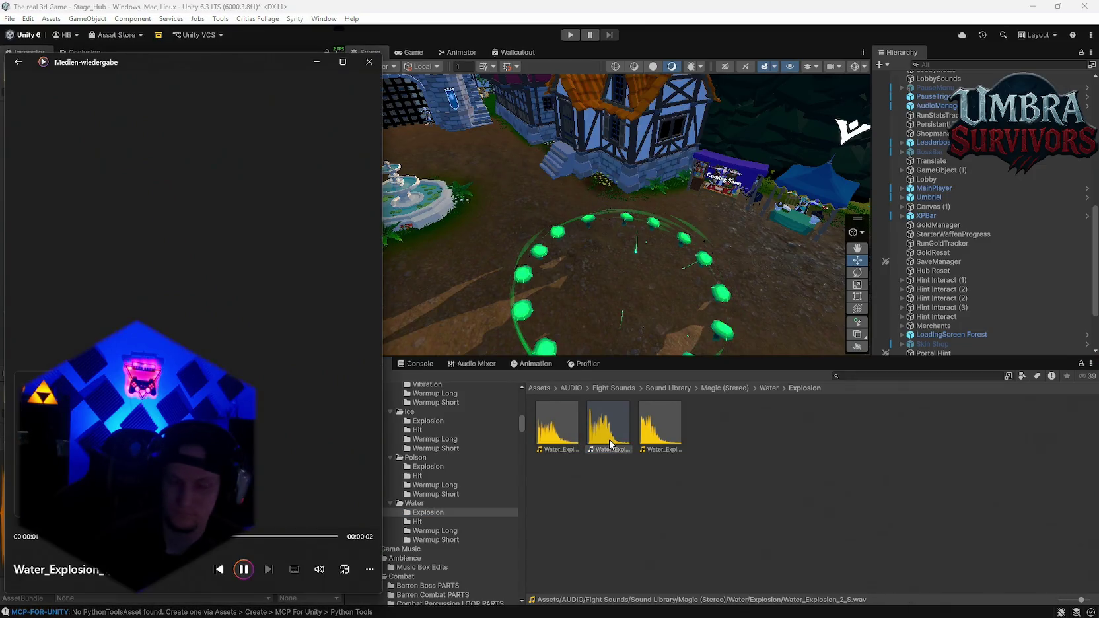
{"action": "double_click", "coordinate": [656, 433]}
{"action": "scroll", "coordinate": [435, 525], "scroll_direction": "down", "scroll_amount": 2}
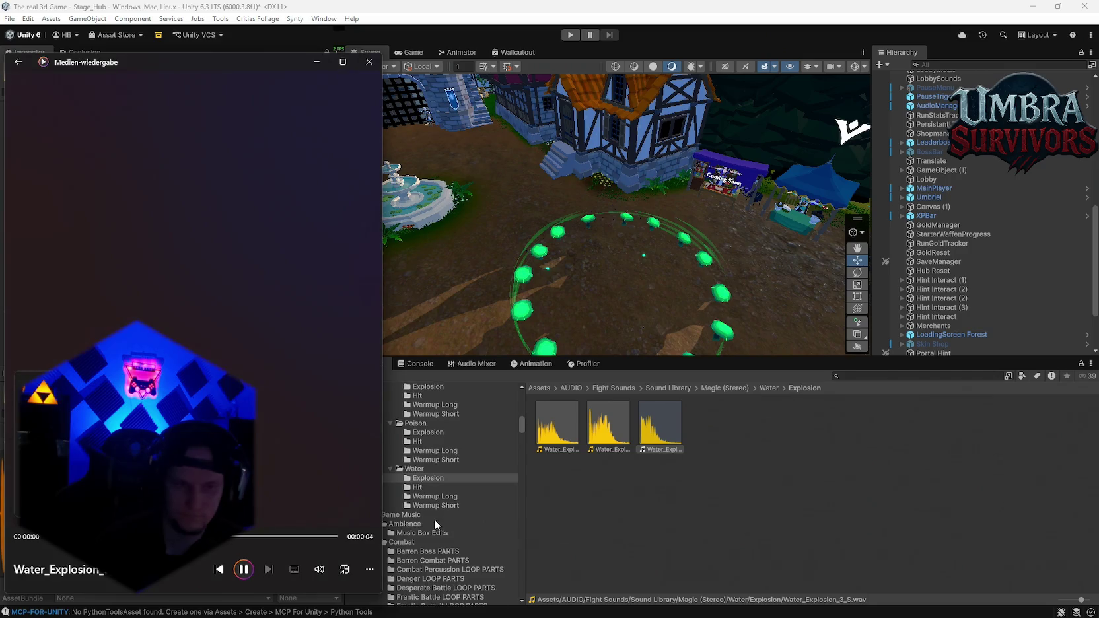
{"action": "left_click", "coordinate": [433, 452]}
{"action": "left_click", "coordinate": [417, 441]}
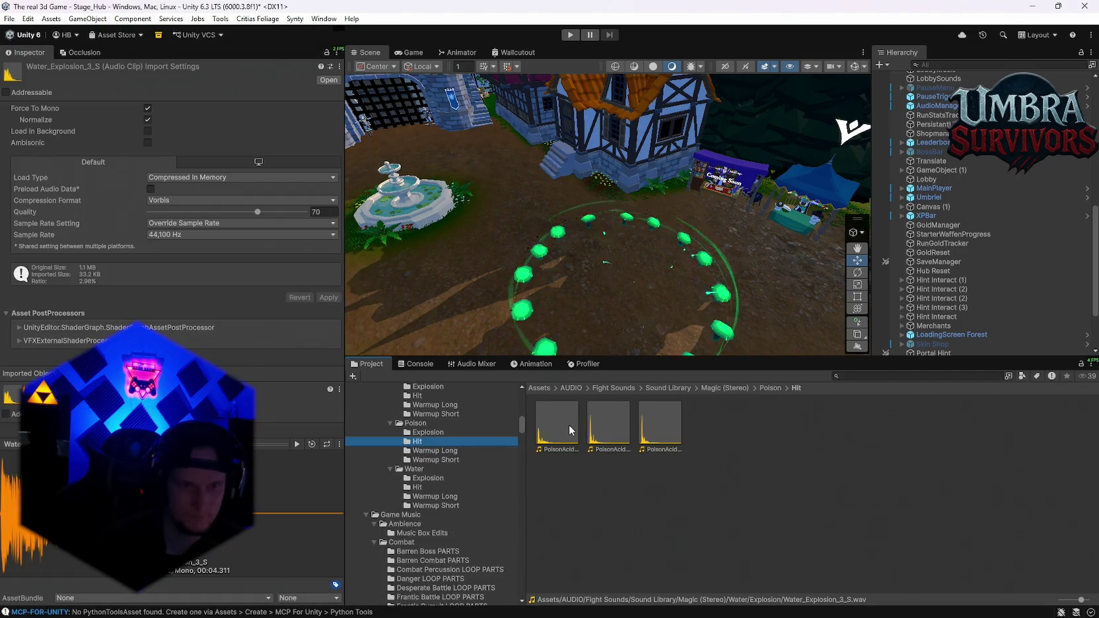
{"action": "double_click", "coordinate": [558, 426]}
{"action": "double_click", "coordinate": [604, 427]}
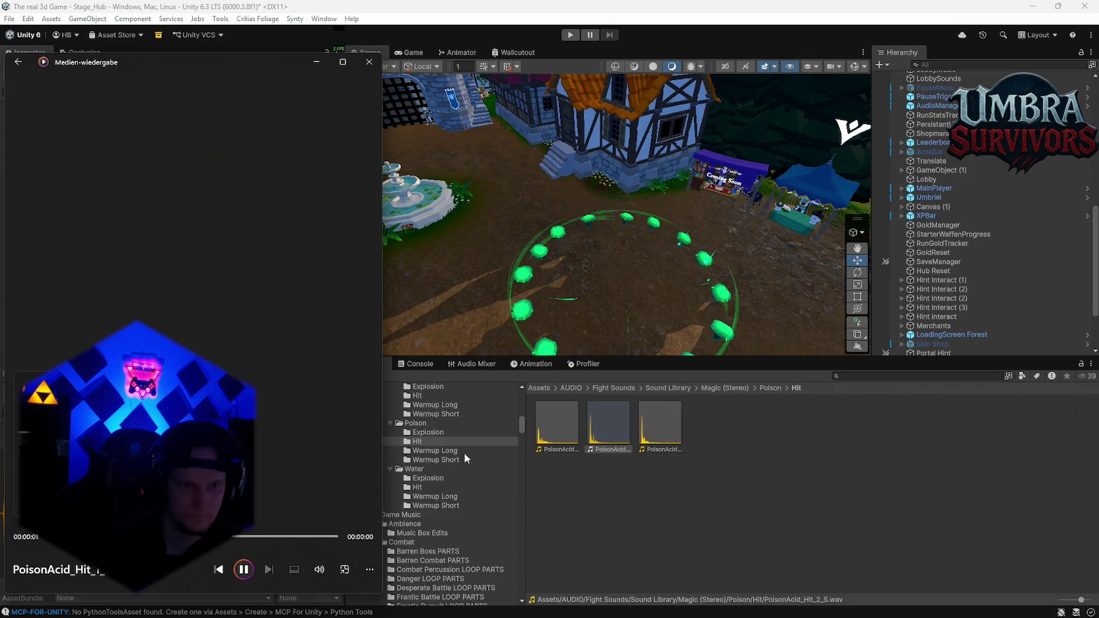
{"action": "left_click", "coordinate": [428, 432]}
{"action": "left_click", "coordinate": [567, 441]}
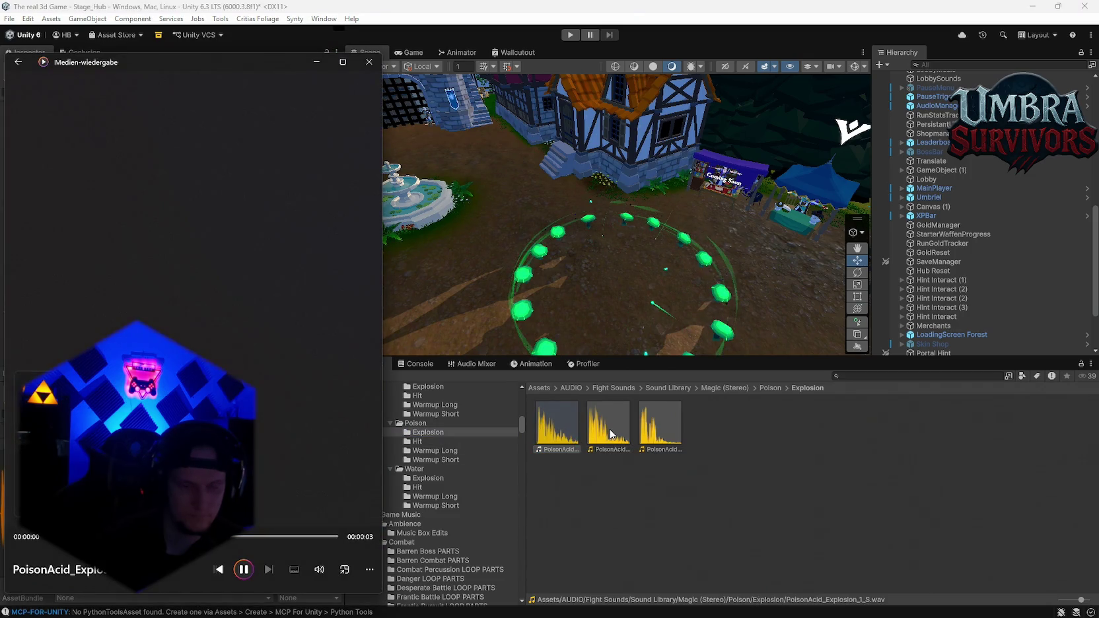
{"action": "double_click", "coordinate": [608, 426]}
{"action": "double_click", "coordinate": [665, 429]}
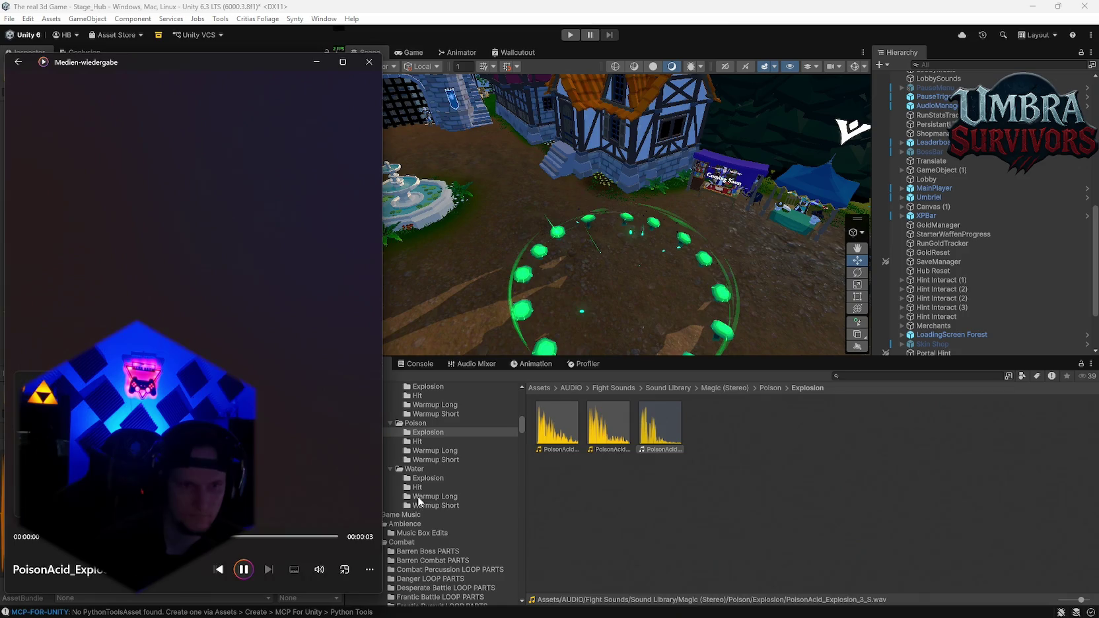
- Audition the Air Explosion and Air Hit magic clips
{"action": "left_click", "coordinate": [433, 504]}
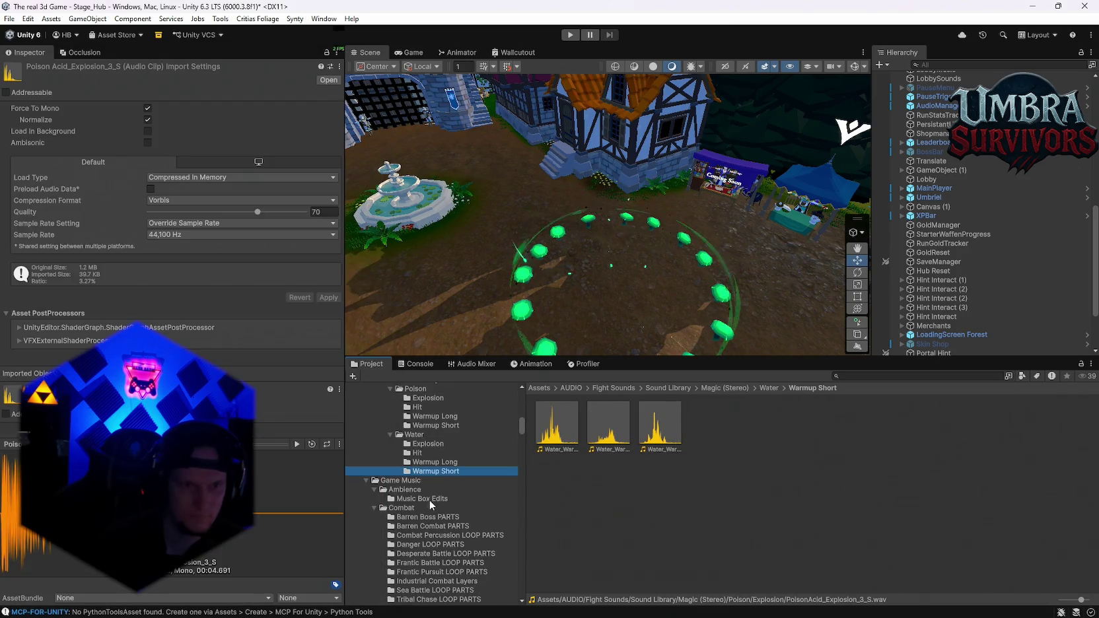
{"action": "scroll", "coordinate": [456, 496], "scroll_direction": "up", "scroll_amount": 15}
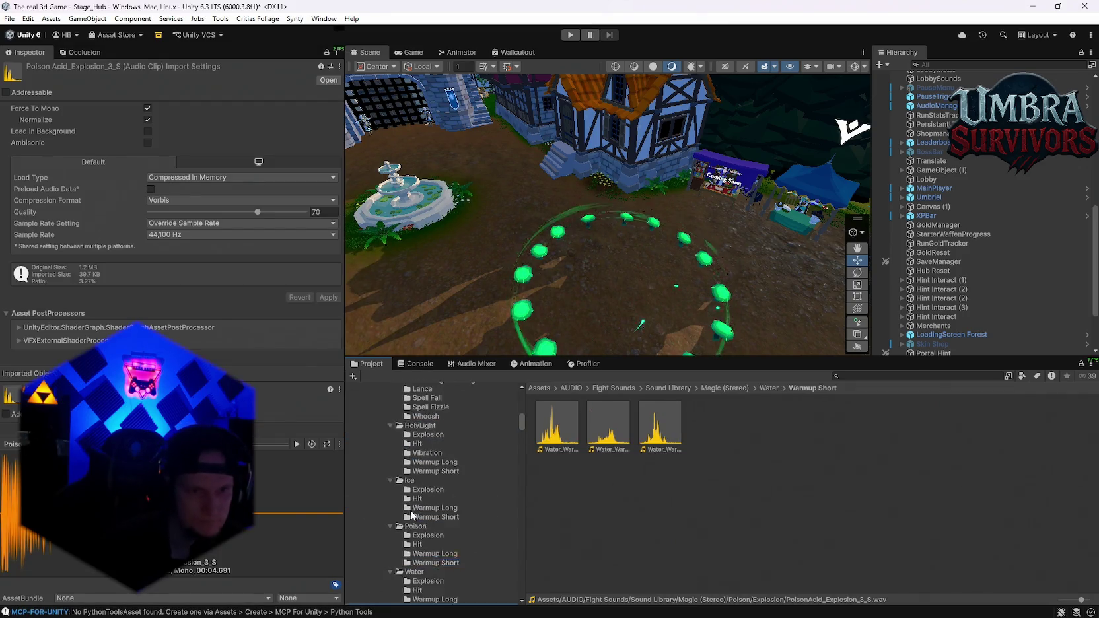
{"action": "scroll", "coordinate": [446, 522], "scroll_direction": "up", "scroll_amount": 3}
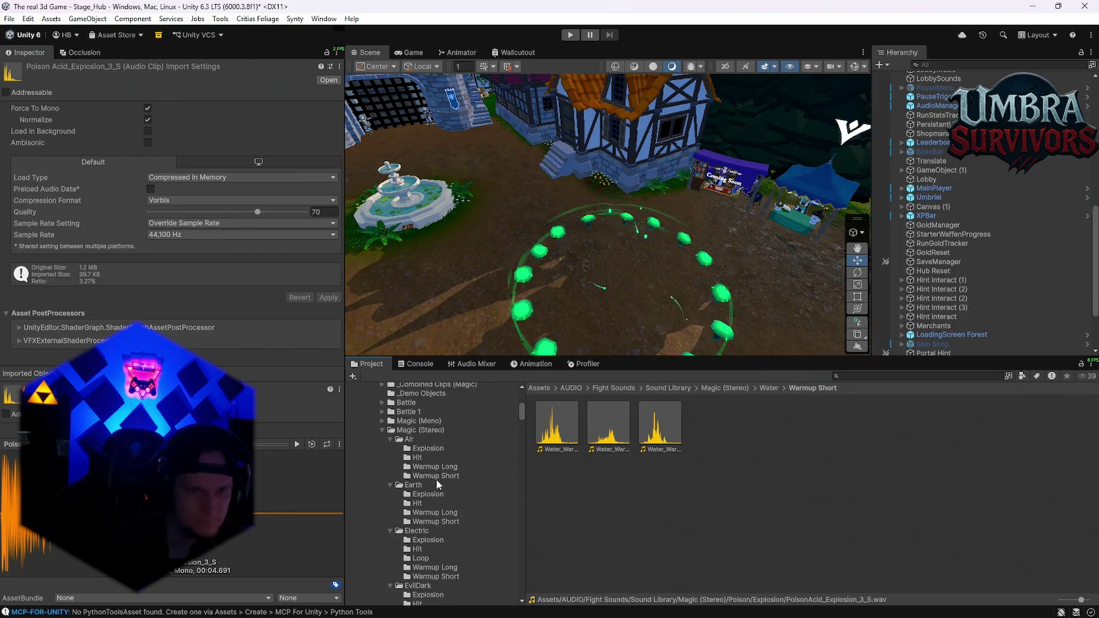
{"action": "left_click", "coordinate": [428, 449]}
{"action": "double_click", "coordinate": [554, 429]}
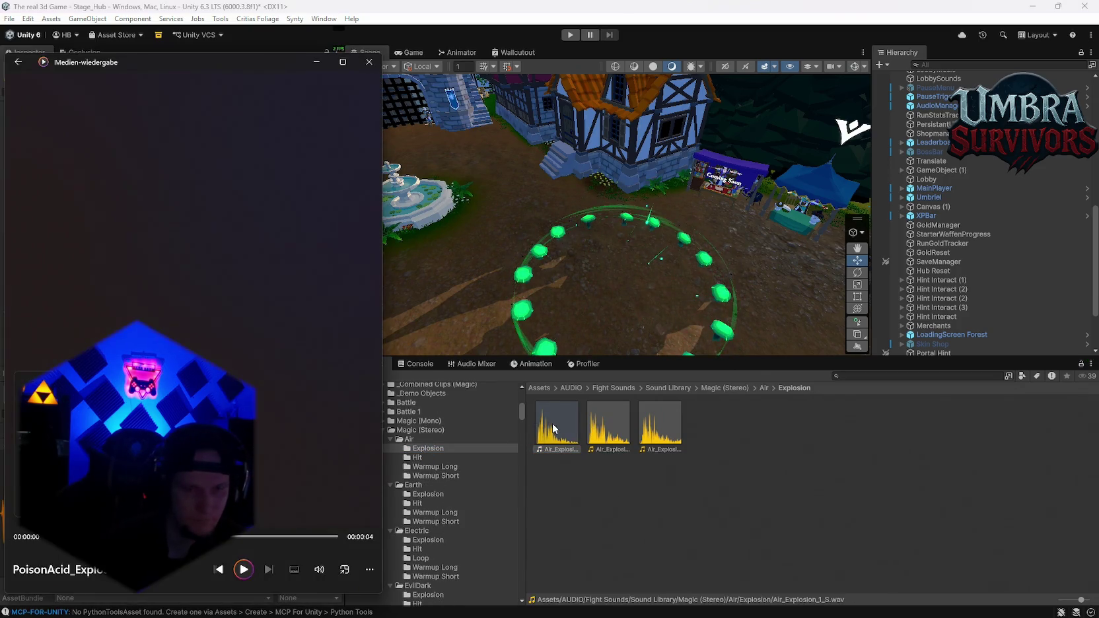
{"action": "left_click", "coordinate": [611, 437]}
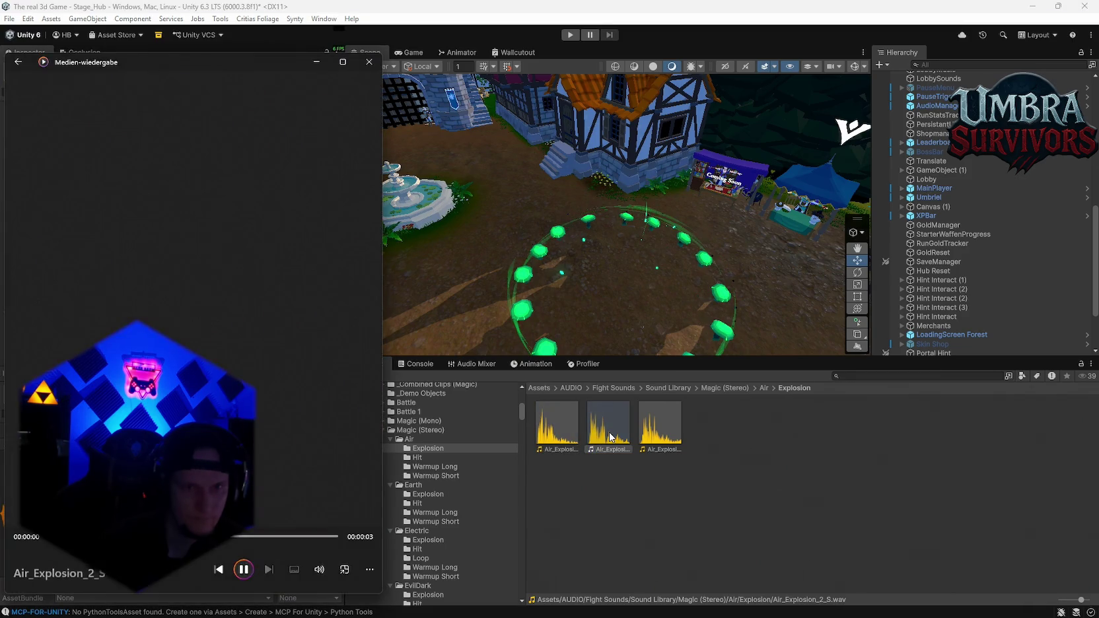
{"action": "left_click", "coordinate": [657, 444]}
{"action": "left_click", "coordinate": [426, 458]}
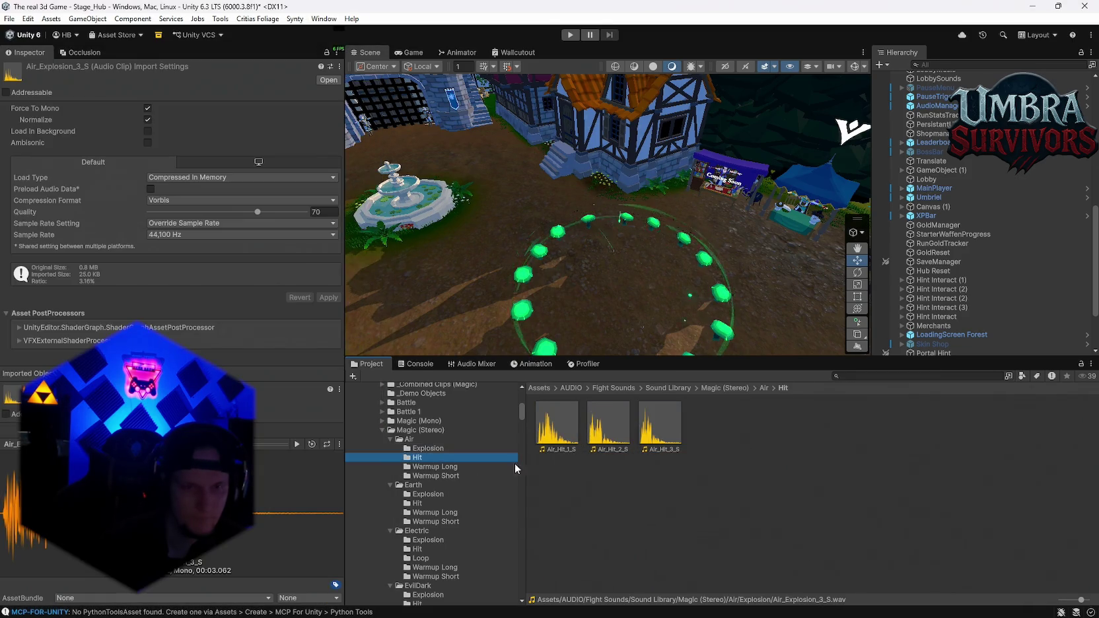
{"action": "left_click", "coordinate": [609, 426]}
- Audition the Electric Explosion, EvilDark Explosion and Fire Burn clips
{"action": "left_click", "coordinate": [426, 494]}
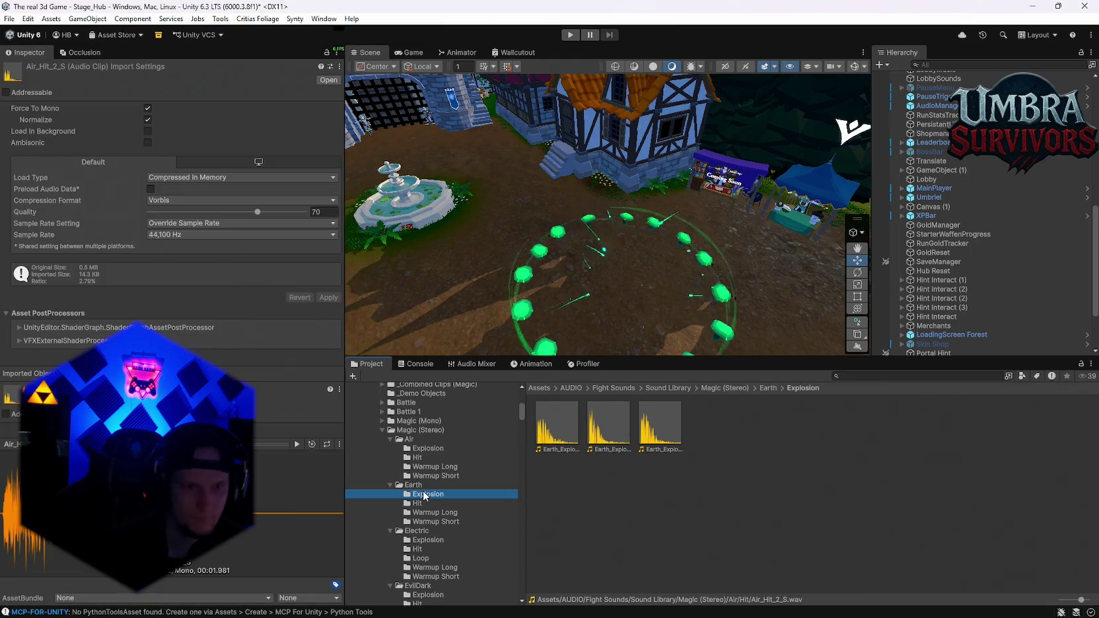
{"action": "left_click", "coordinate": [426, 539]}
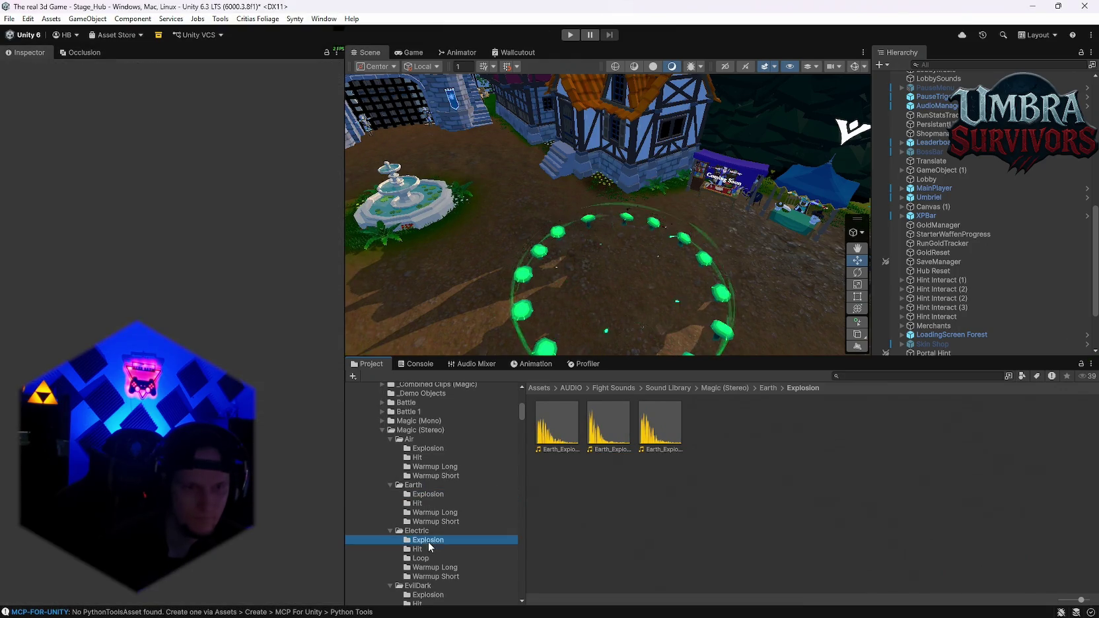
{"action": "double_click", "coordinate": [608, 426]}
{"action": "scroll", "coordinate": [450, 504], "scroll_direction": "down", "scroll_amount": 2}
{"action": "left_click", "coordinate": [428, 526]}
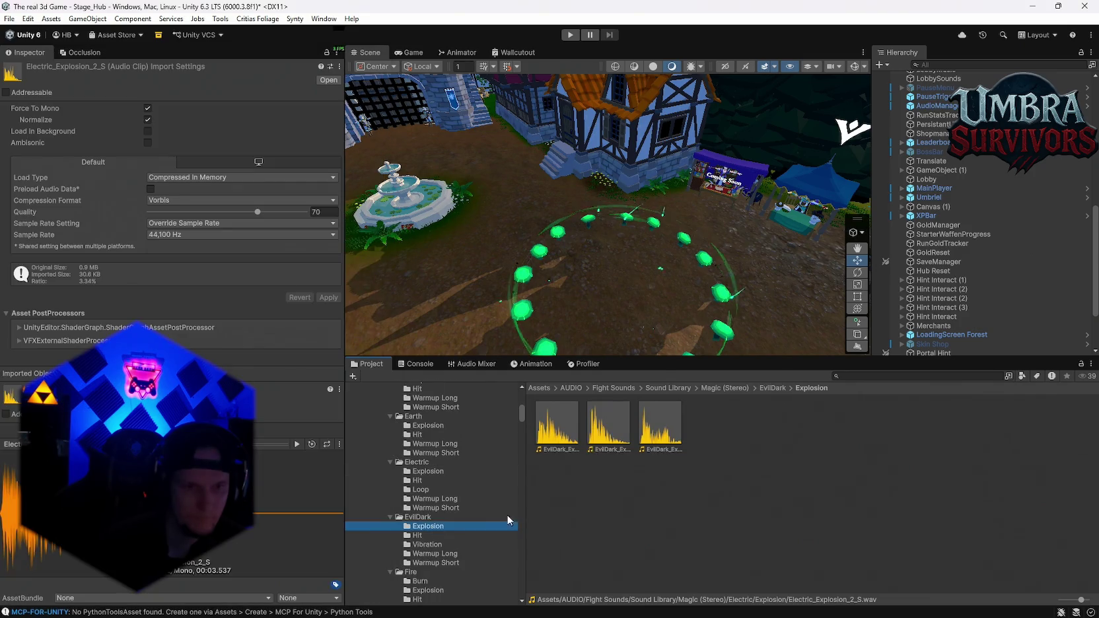
{"action": "double_click", "coordinate": [608, 426]}
{"action": "scroll", "coordinate": [457, 484], "scroll_direction": "down", "scroll_amount": 2}
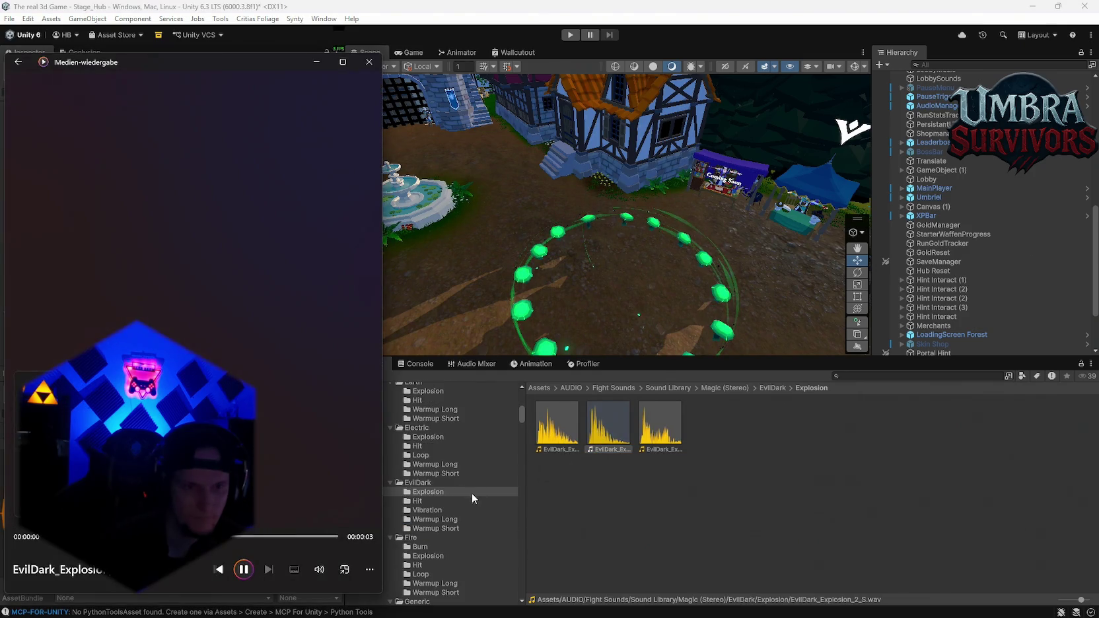
{"action": "left_click", "coordinate": [428, 547]}
{"action": "double_click", "coordinate": [609, 426]}
{"action": "scroll", "coordinate": [449, 512], "scroll_direction": "down", "scroll_amount": 2}
{"action": "scroll", "coordinate": [449, 511], "scroll_direction": "down", "scroll_amount": 2}
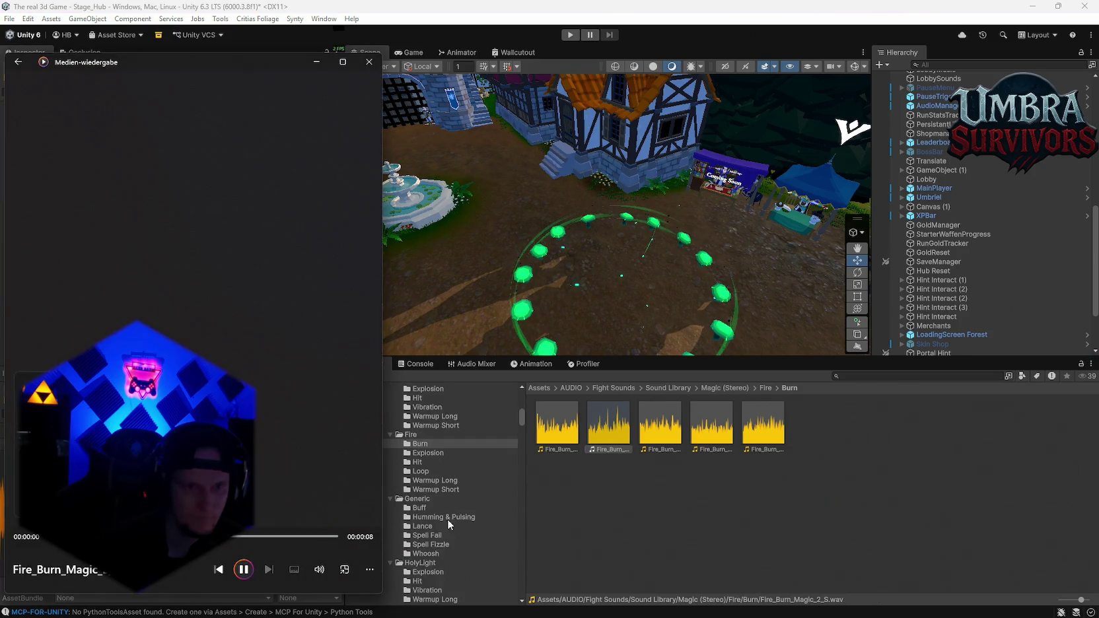
- Preview the first and second Generic Buff clips in Magic (Stereo)
{"action": "left_click", "coordinate": [423, 510]}
{"action": "double_click", "coordinate": [629, 435]}
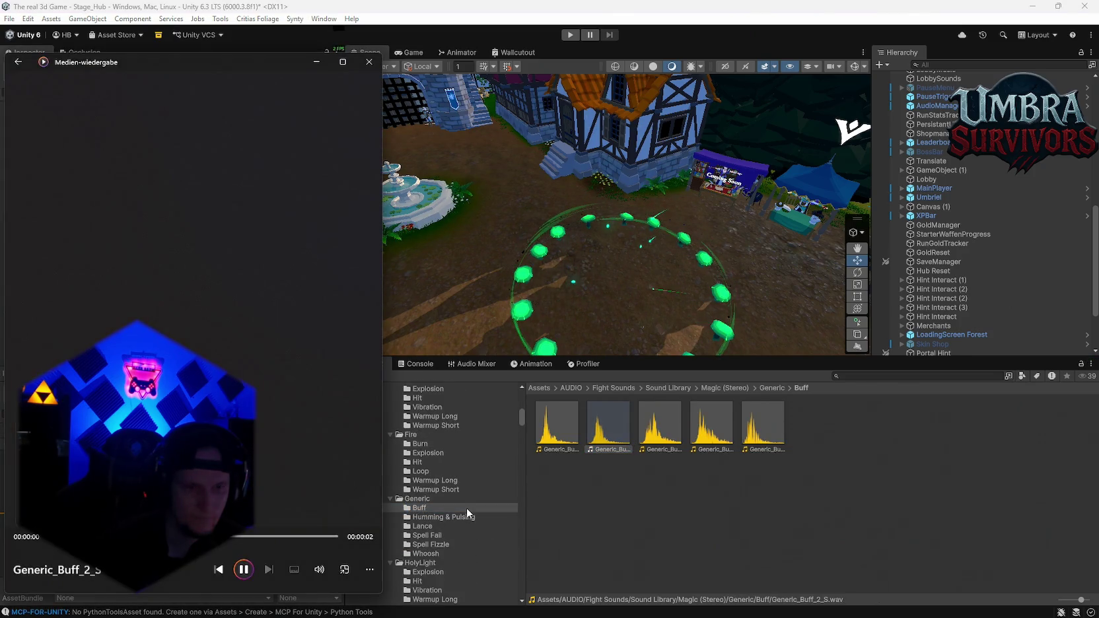
{"action": "scroll", "coordinate": [467, 509], "scroll_direction": "down", "scroll_amount": 3}
{"action": "scroll", "coordinate": [431, 516], "scroll_direction": "up", "scroll_amount": 5}
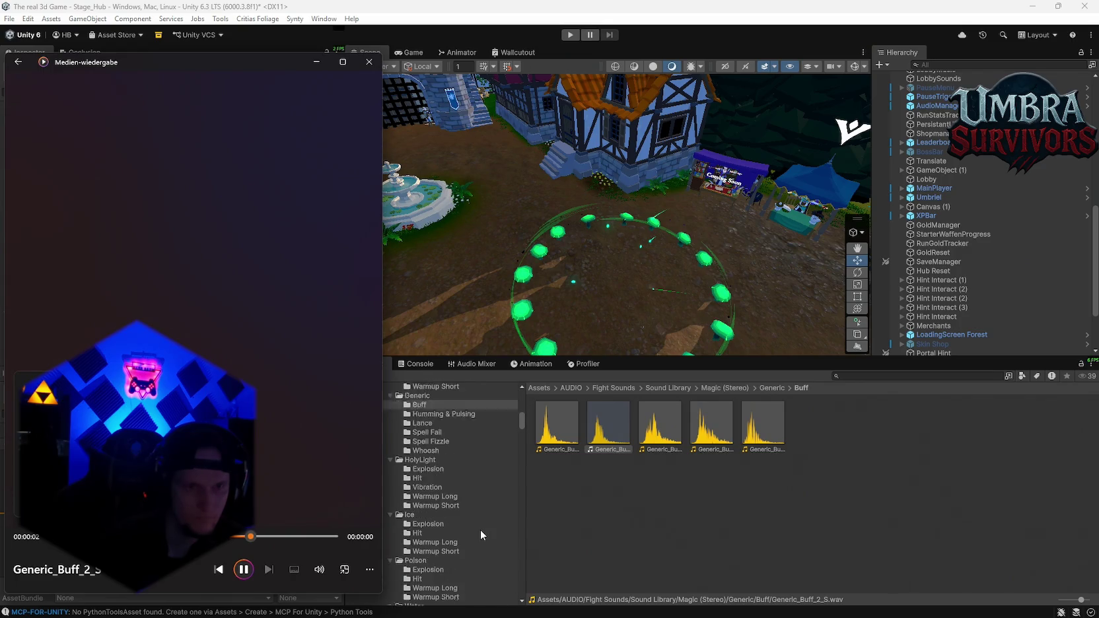
{"action": "double_click", "coordinate": [556, 431]}
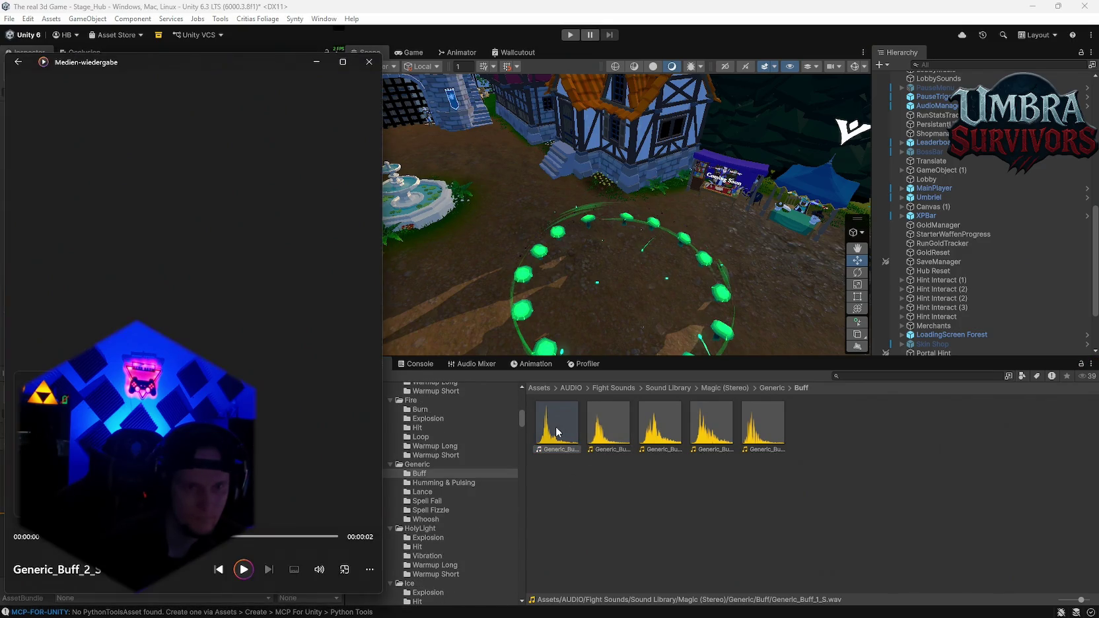
{"action": "left_click", "coordinate": [622, 432]}
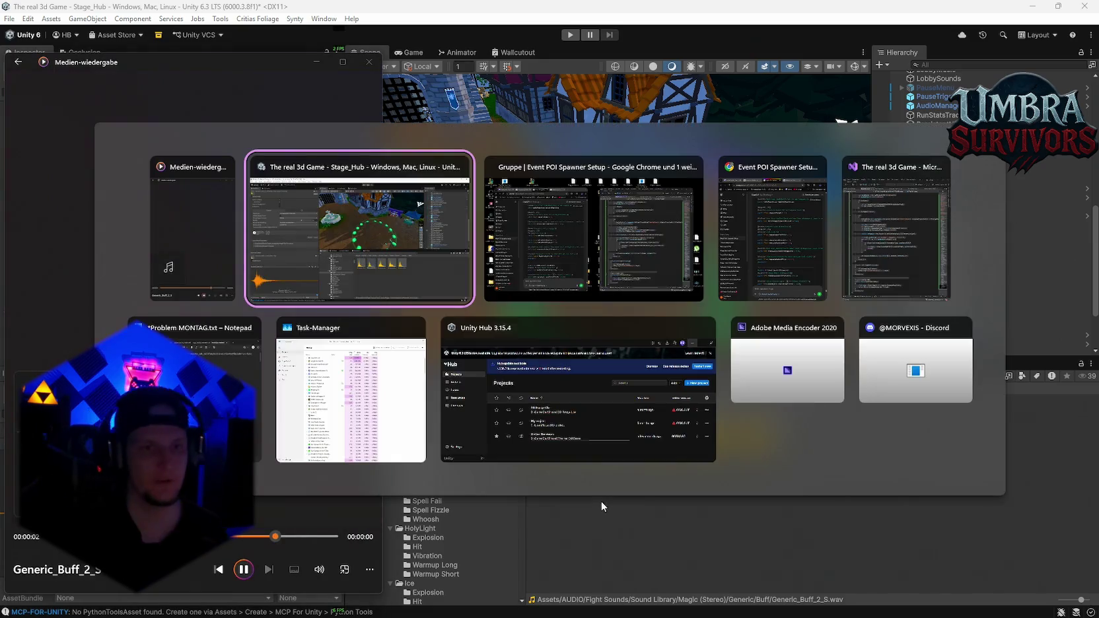
- Switch over to Adobe Media Encoder, then return to Unity
{"action": "key", "text": "alt+Tab"}
{"action": "left_click", "coordinate": [787, 363]}
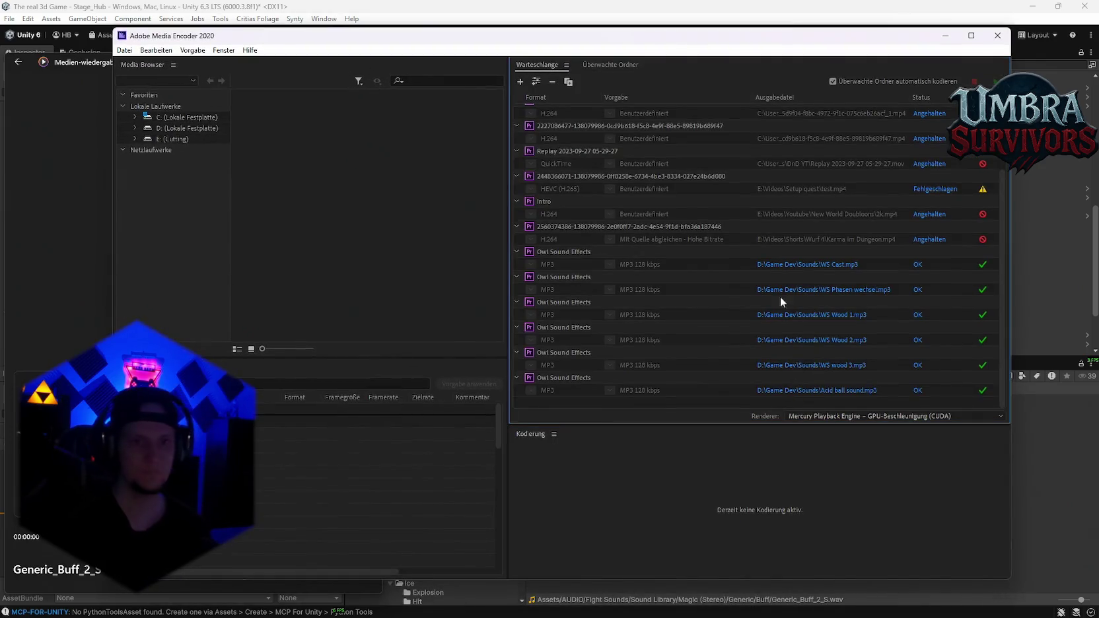
{"action": "key", "text": "super"}
{"action": "key", "text": "Escape"}
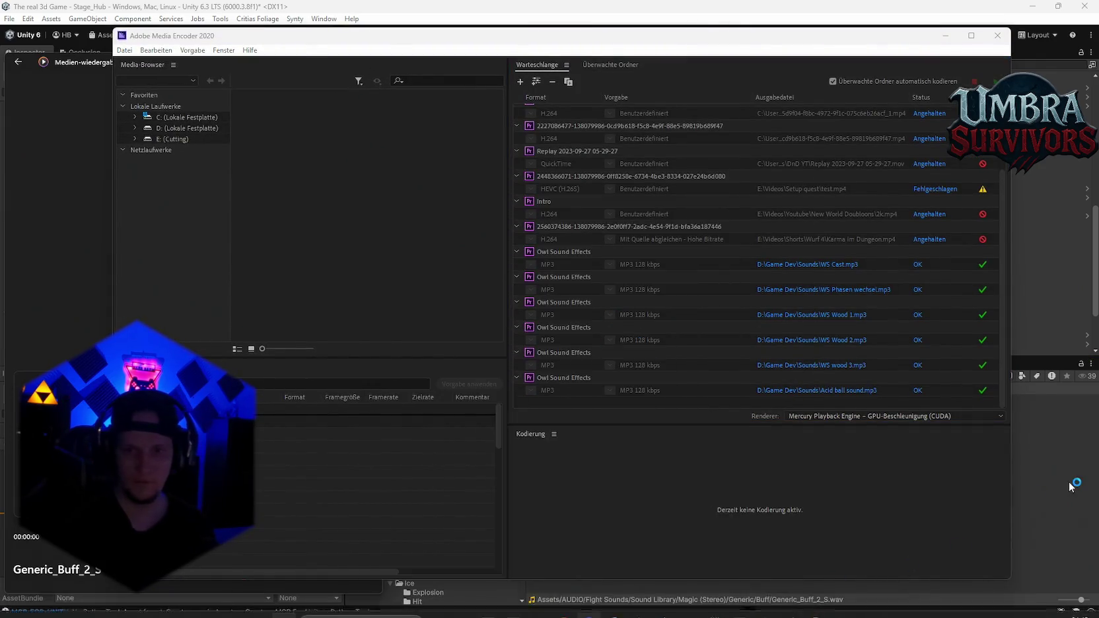
{"action": "key", "text": "alt+Tab"}
{"action": "scroll", "coordinate": [453, 466], "scroll_direction": "down", "scroll_amount": 5}
- Replay the second Air Explosion clip, then bring up Adobe Premiere Pro 2020
{"action": "scroll", "coordinate": [453, 466], "scroll_direction": "up", "scroll_amount": 2}
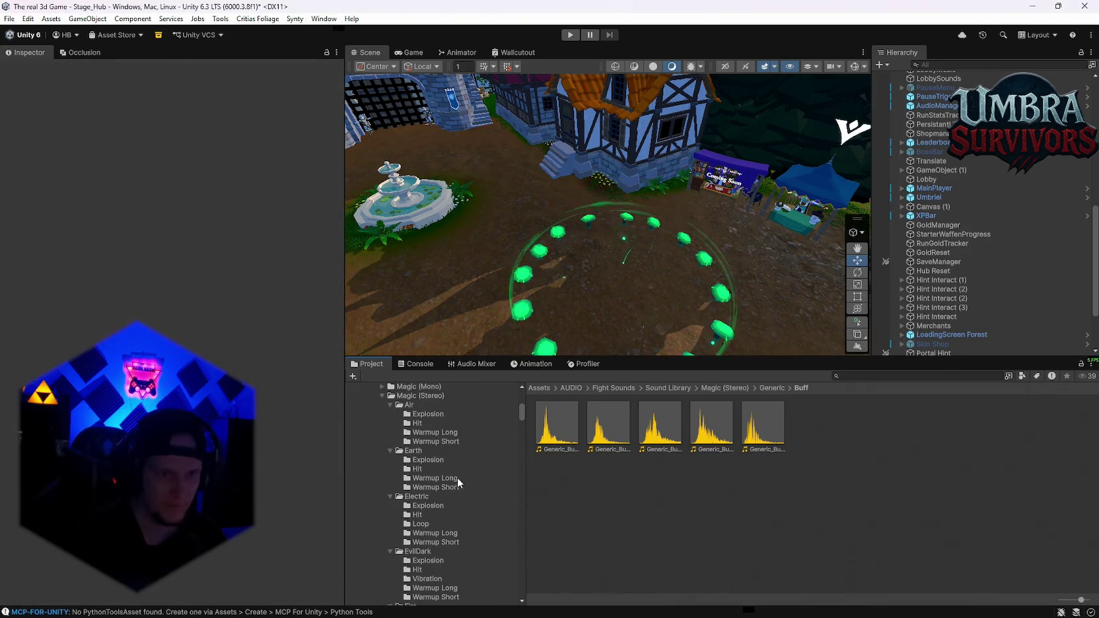
{"action": "left_click", "coordinate": [428, 414]}
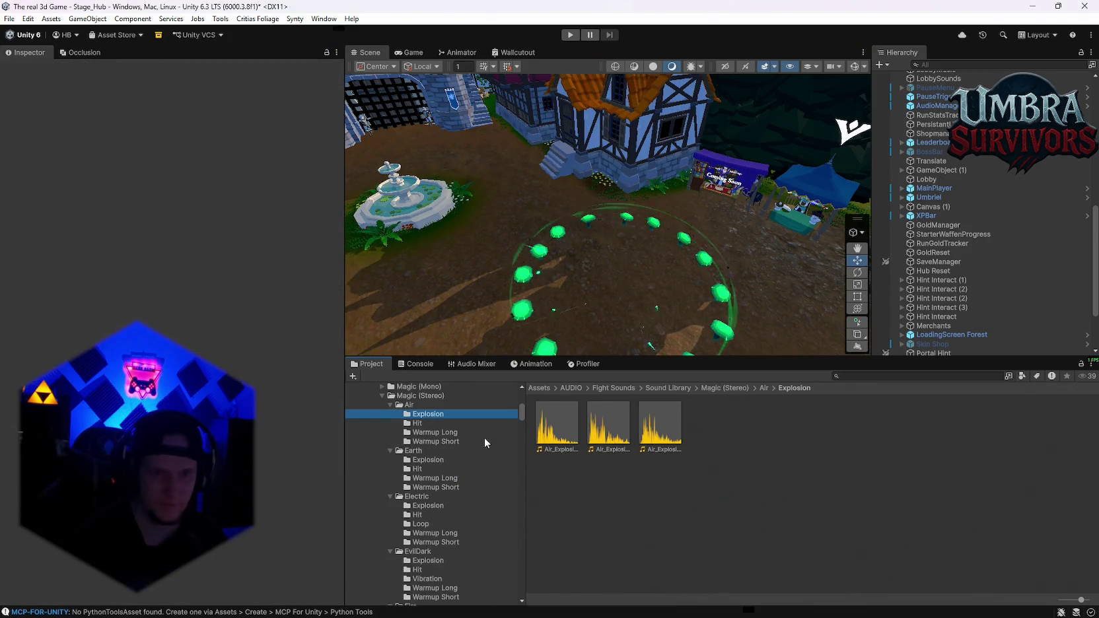
{"action": "double_click", "coordinate": [608, 424]}
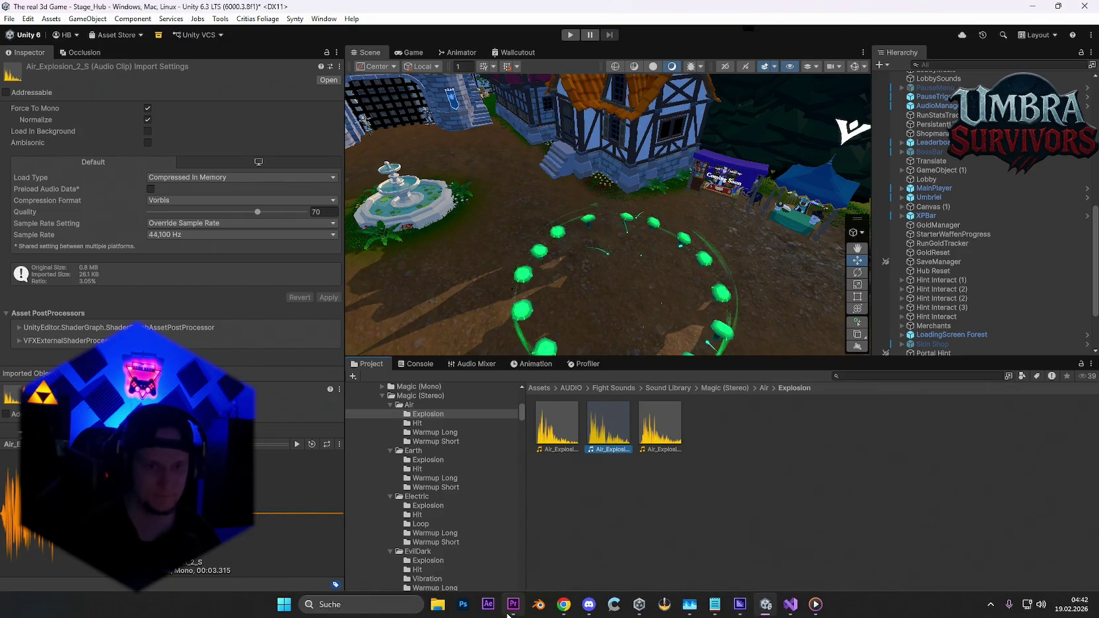
{"action": "left_click", "coordinate": [560, 604]}
- Open the recent aduioopo project in Premiere Pro
{"action": "left_click", "coordinate": [1031, 40]}
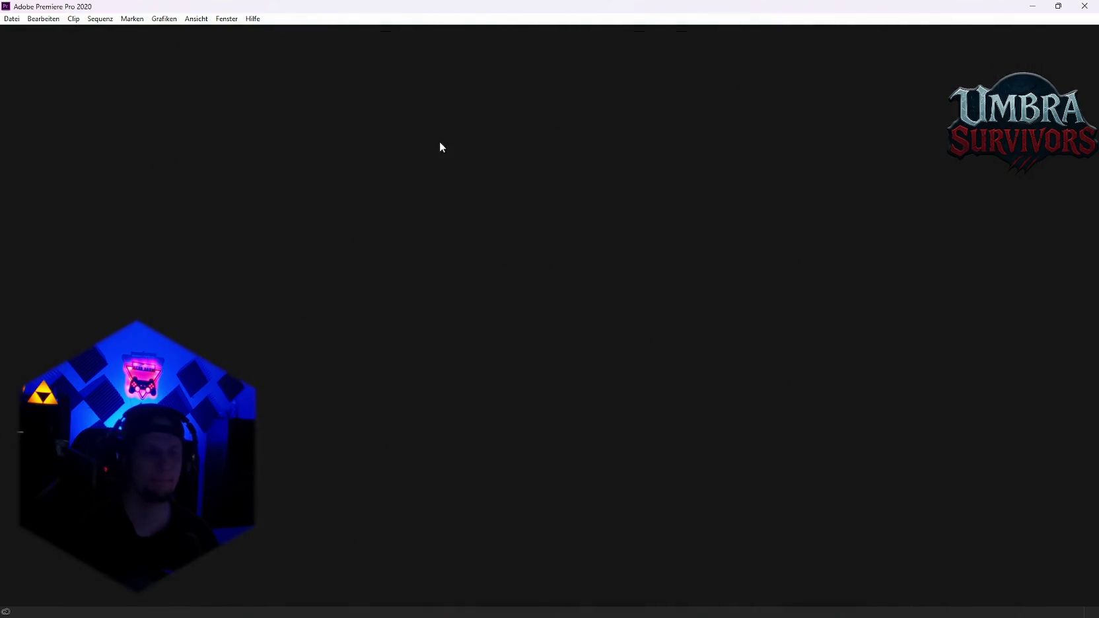
{"action": "left_click", "coordinate": [11, 19]}
{"action": "left_click", "coordinate": [65, 48]}
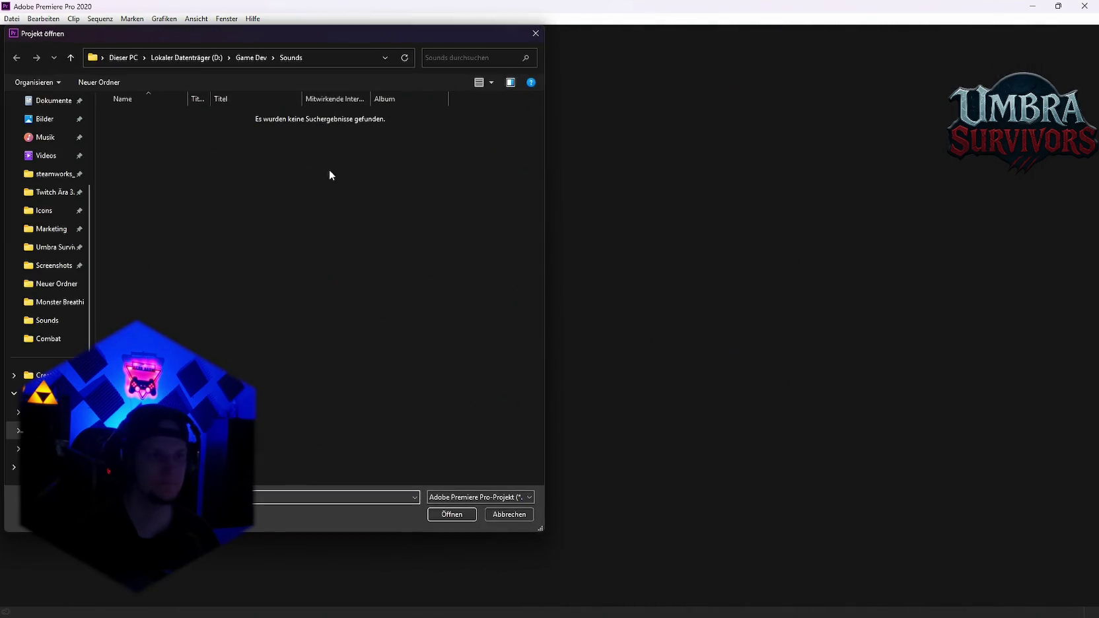
{"action": "left_click", "coordinate": [535, 33]}
{"action": "left_click", "coordinate": [12, 19]}
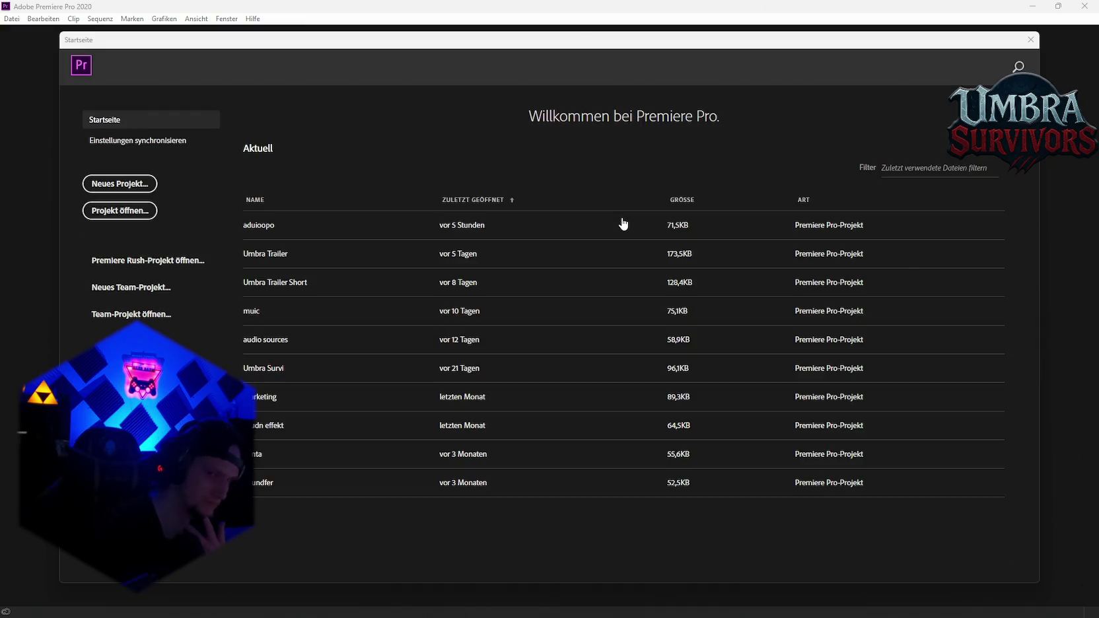
{"action": "left_click", "coordinate": [365, 219]}
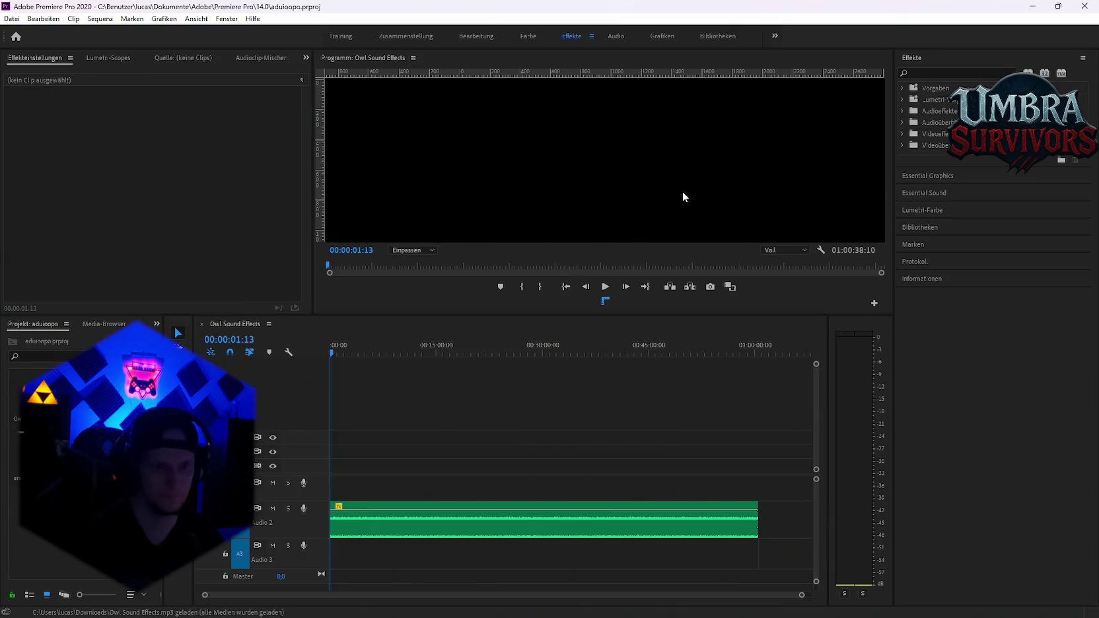
- Delete the old audio clip from the Owl Sound Effects timeline
{"action": "mouse_move", "coordinate": [782, 447]}
{"action": "left_mouse_down"}
{"action": "mouse_move", "coordinate": [485, 588]}
{"action": "mouse_move", "coordinate": [565, 559]}
{"action": "left_mouse_up"}
{"action": "key", "text": "Delete"}
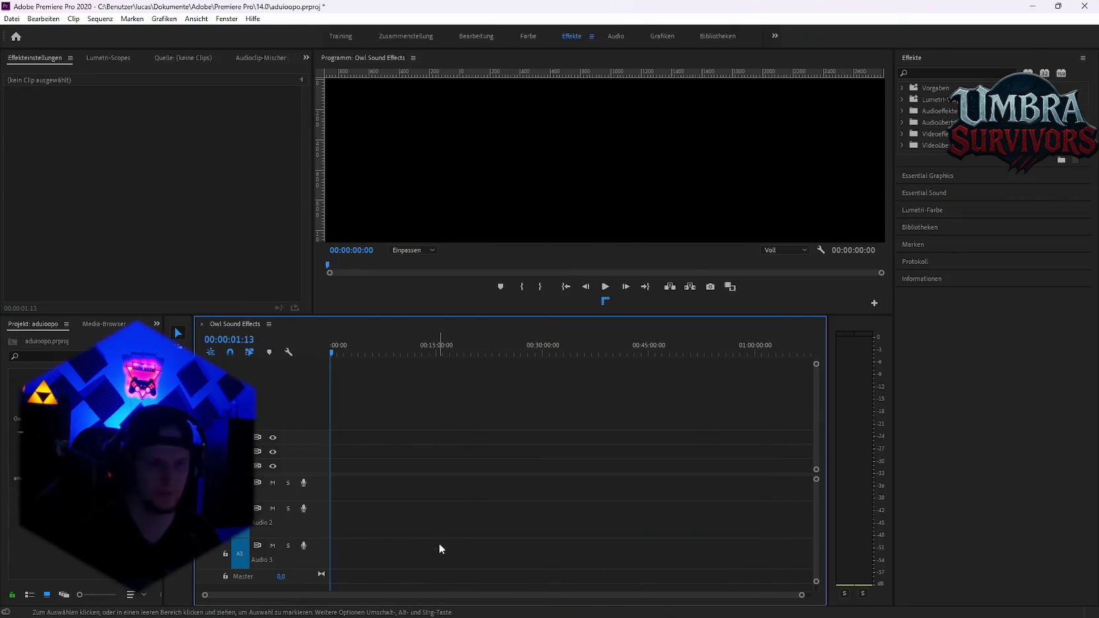
{"action": "scroll", "coordinate": [395, 541], "scroll_direction": "up", "scroll_amount": 5}
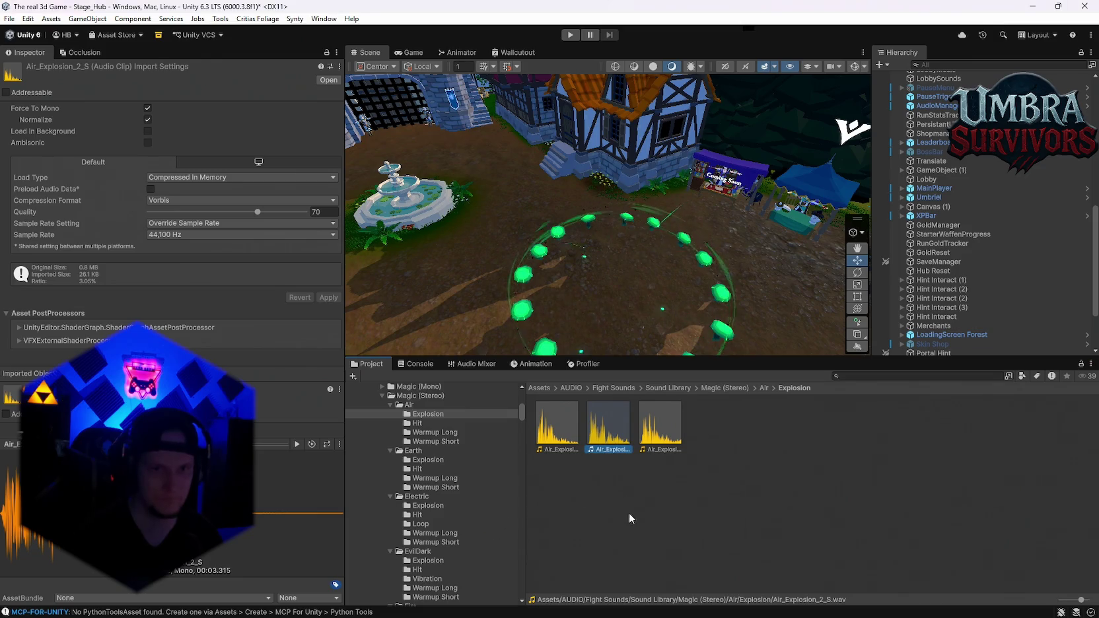
- Place Air_Explosion_2_S on Premiere's timeline and audition the HolyLight Explosion clips
{"action": "mouse_move", "coordinate": [608, 422]}
{"action": "left_mouse_down"}
{"action": "mouse_move", "coordinate": [536, 613]}
{"action": "mouse_move", "coordinate": [510, 613]}
{"action": "mouse_move", "coordinate": [383, 499]}
{"action": "mouse_move", "coordinate": [336, 499]}
{"action": "left_mouse_up"}
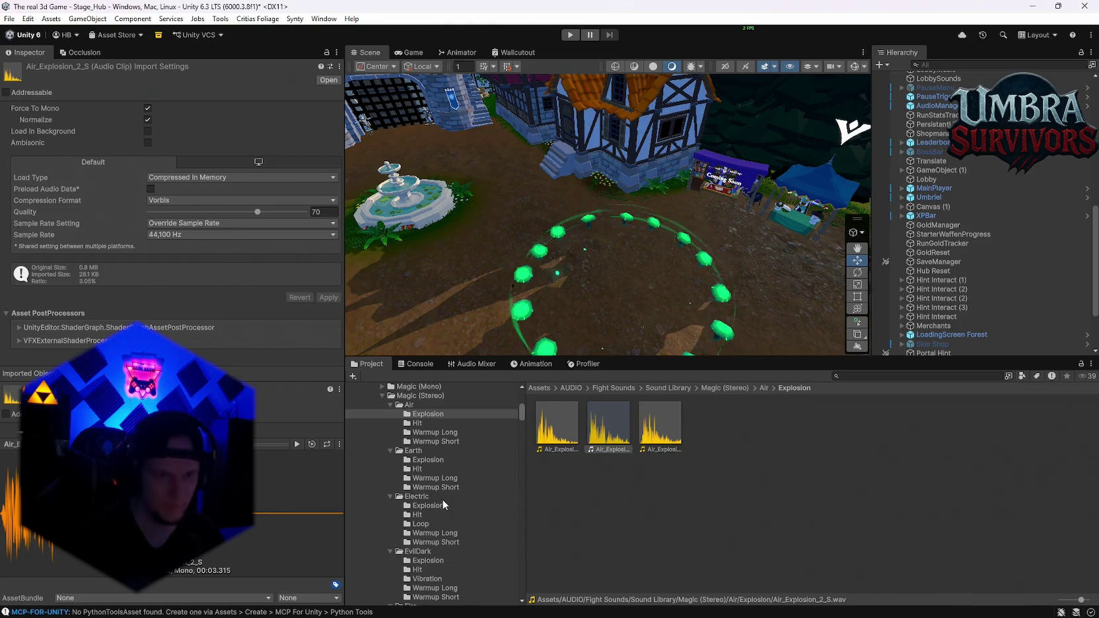
{"action": "scroll", "coordinate": [442, 522], "scroll_direction": "down", "scroll_amount": 4}
{"action": "scroll", "coordinate": [443, 544], "scroll_direction": "down", "scroll_amount": 4}
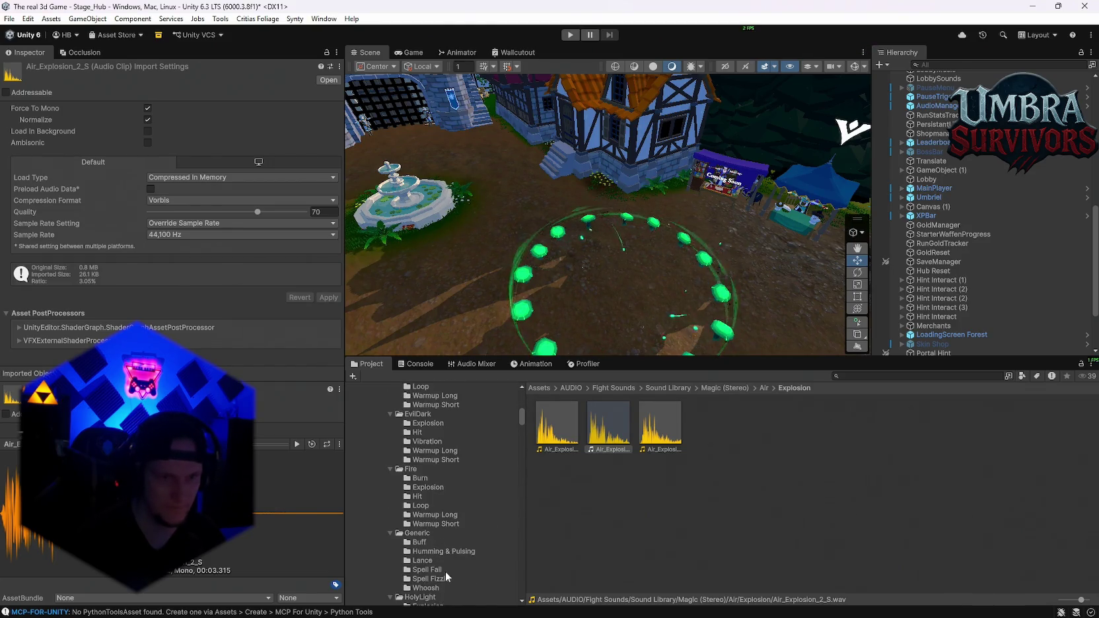
{"action": "left_click", "coordinate": [428, 538]}
{"action": "left_click", "coordinate": [624, 422]}
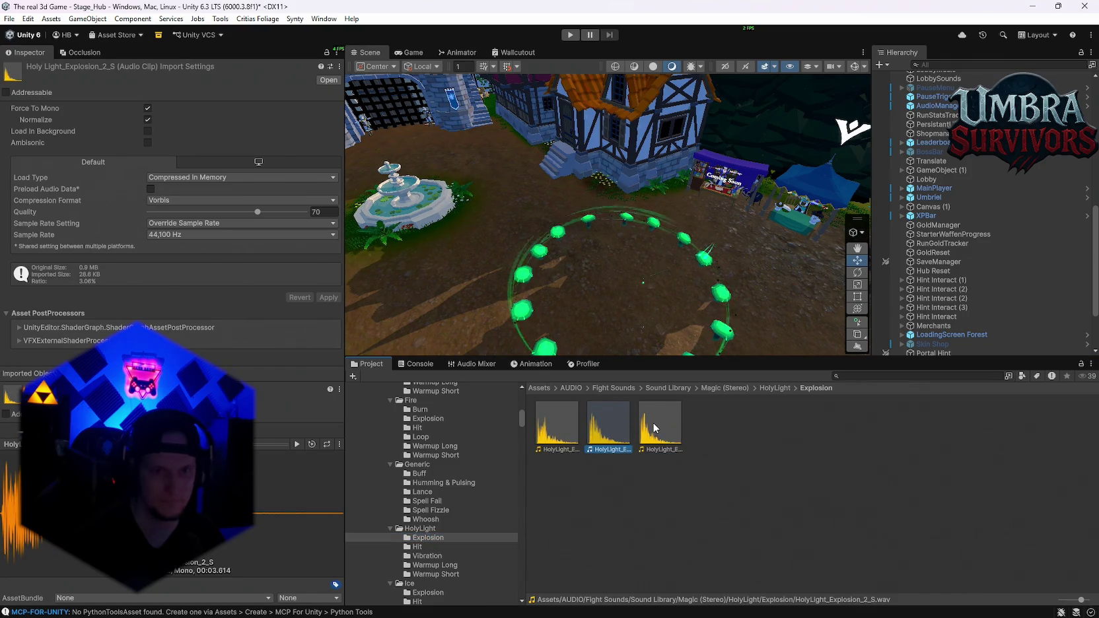
{"action": "double_click", "coordinate": [608, 426]}
{"action": "left_click", "coordinate": [554, 423]}
{"action": "double_click", "coordinate": [554, 423]}
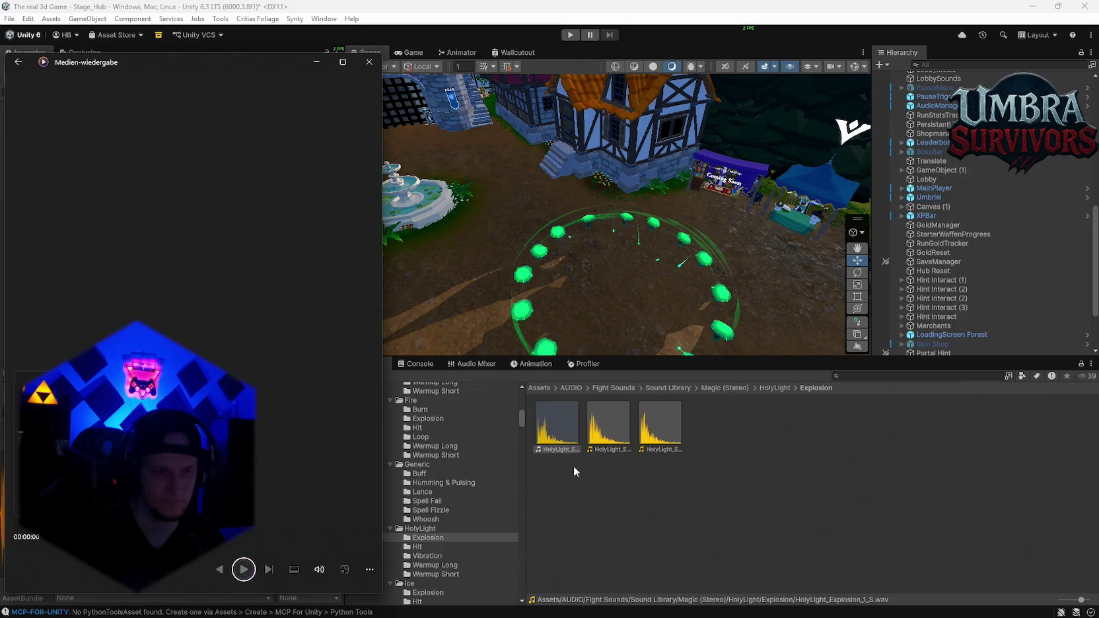
- Audition all five Generic Buff clips, replaying Generic_Buff_3_S
{"action": "left_click", "coordinate": [419, 474]}
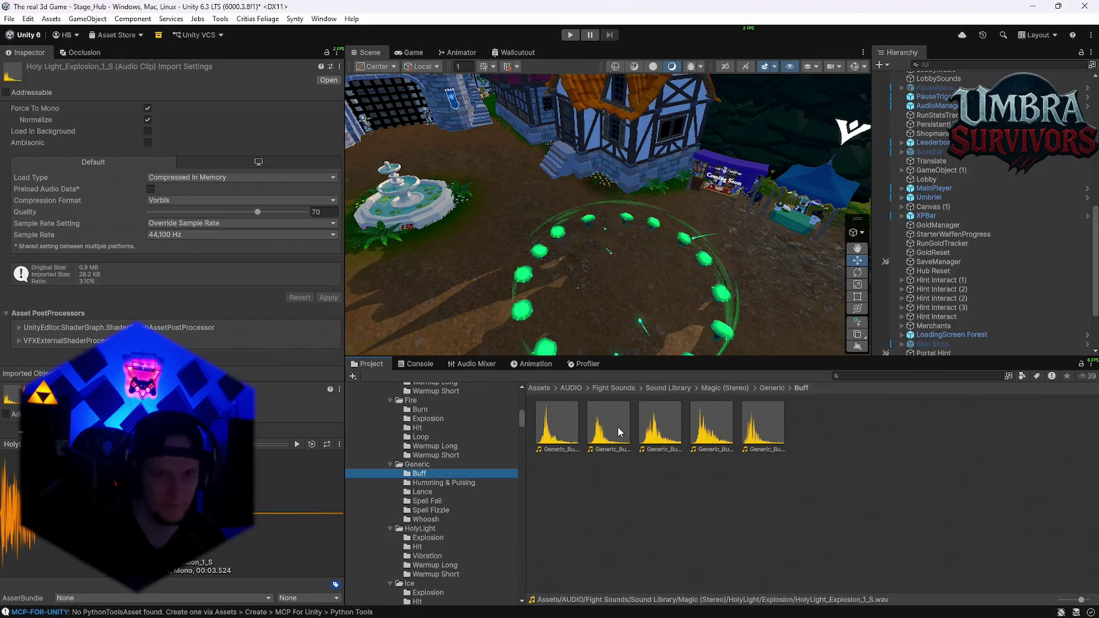
{"action": "double_click", "coordinate": [611, 428]}
{"action": "double_click", "coordinate": [661, 431]}
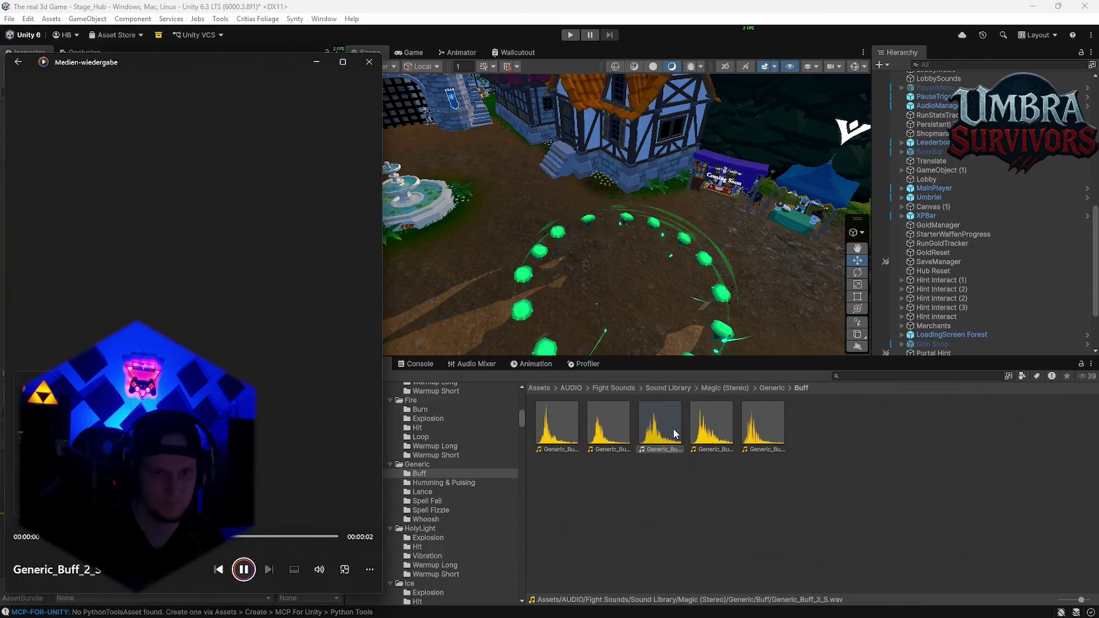
{"action": "double_click", "coordinate": [719, 438]}
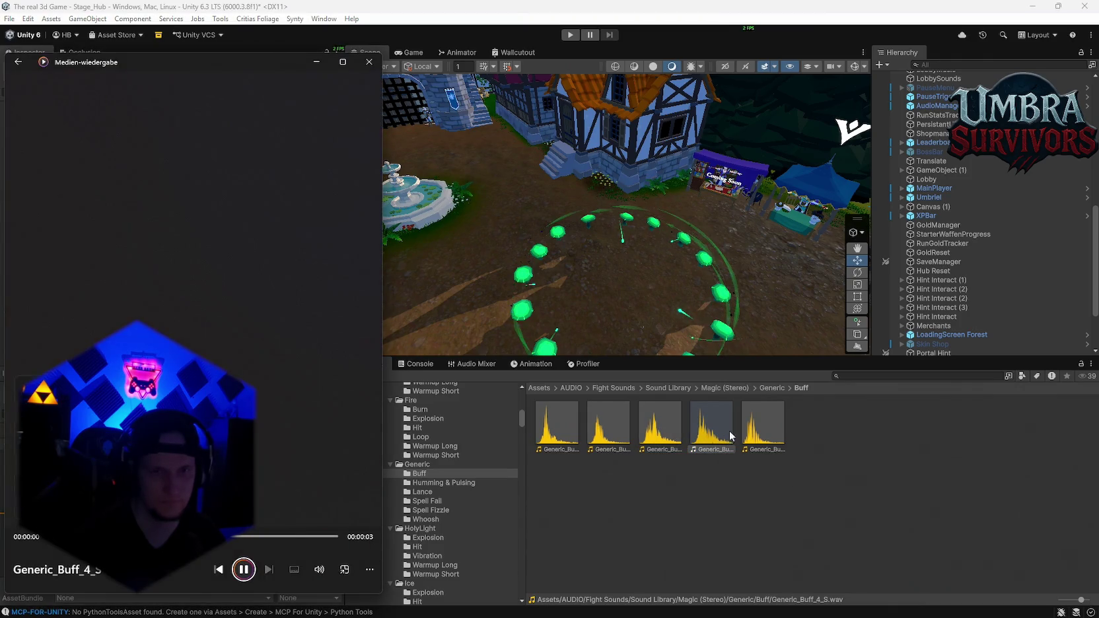
{"action": "double_click", "coordinate": [769, 437]}
{"action": "double_click", "coordinate": [551, 433]}
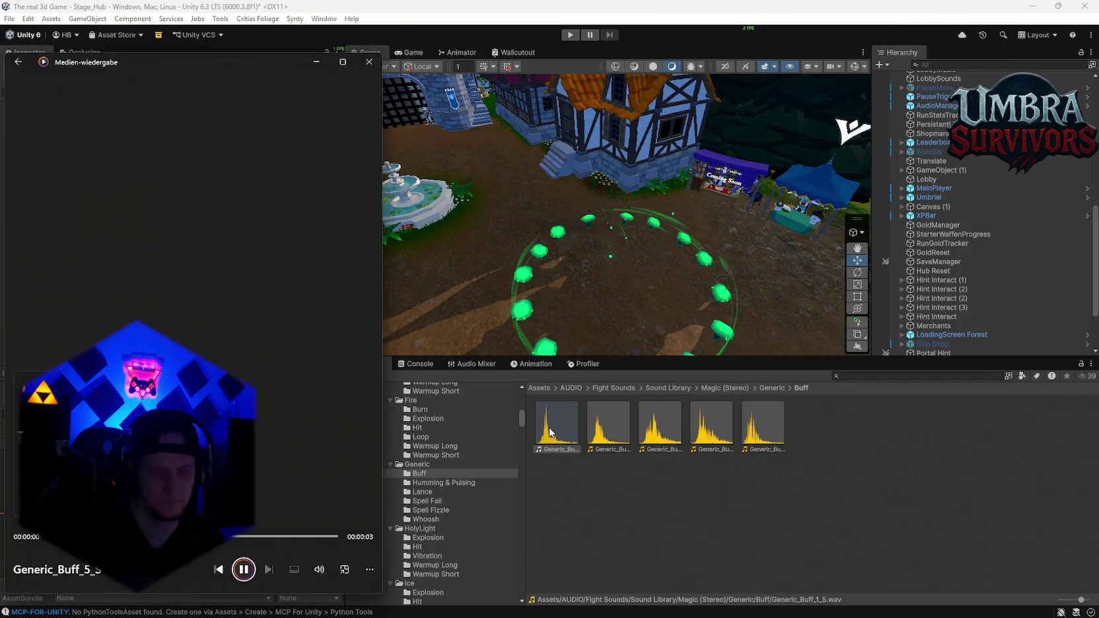
{"action": "double_click", "coordinate": [662, 429]}
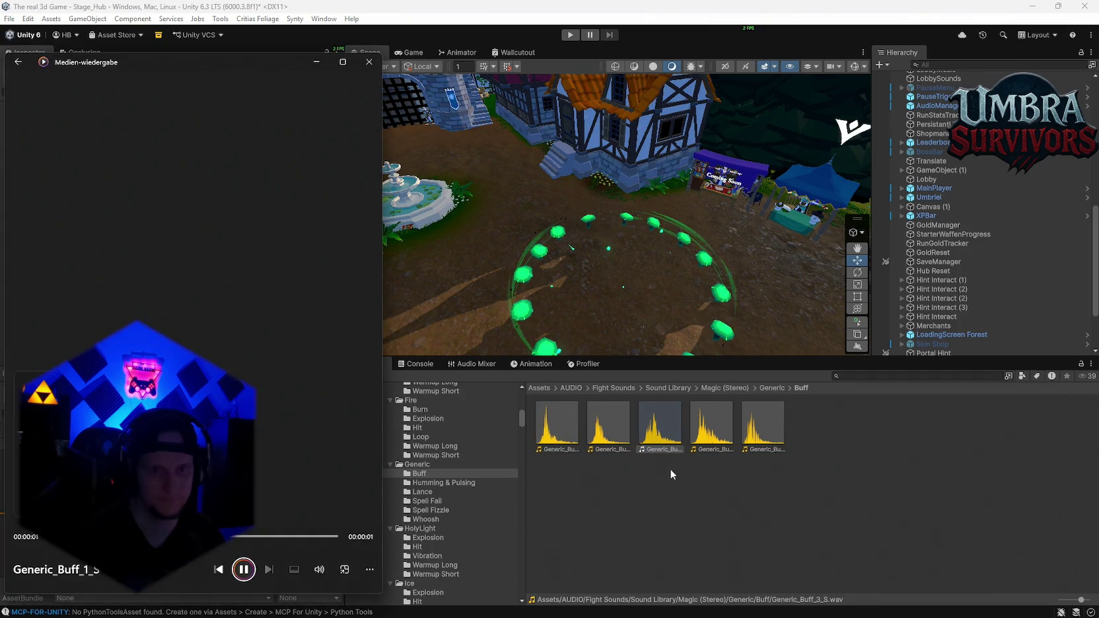
- Place Generic_Buff_3_S on Audio 2 at the sequence start
{"action": "left_click", "coordinate": [706, 430]}
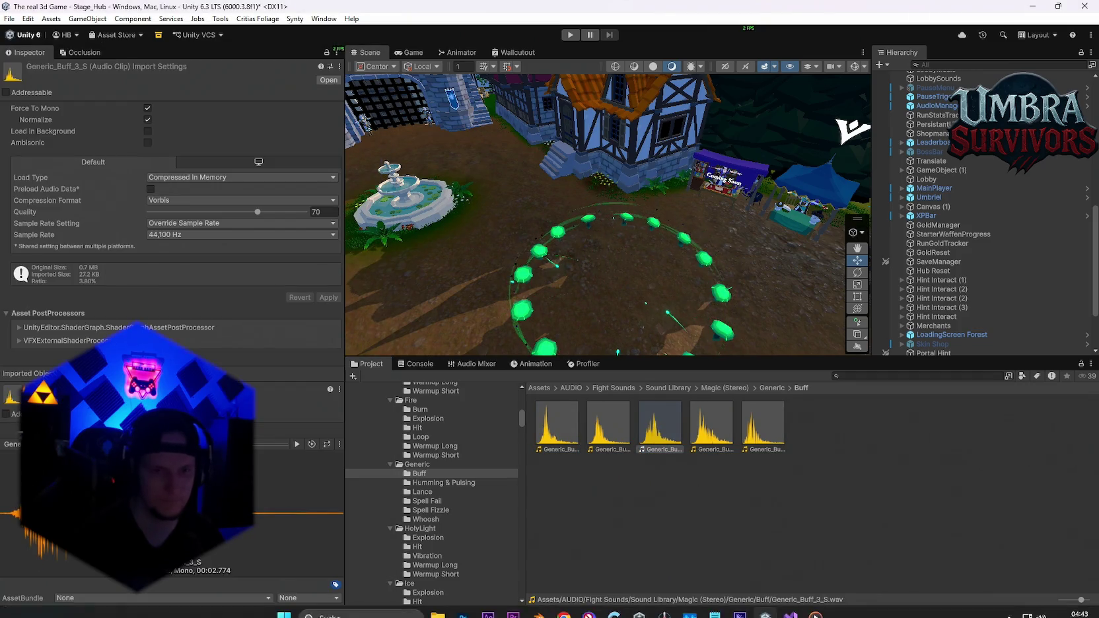
{"action": "left_click", "coordinate": [515, 613]}
{"action": "mouse_move", "coordinate": [40, 522]}
{"action": "left_mouse_down"}
{"action": "mouse_move", "coordinate": [353, 521]}
{"action": "mouse_move", "coordinate": [334, 521]}
{"action": "left_mouse_up"}
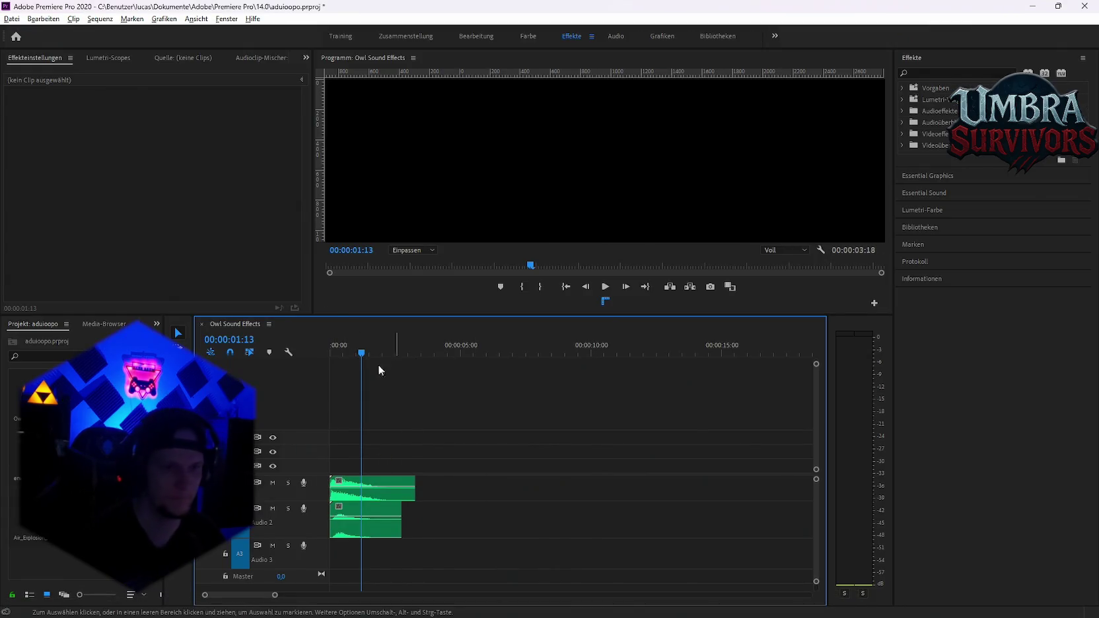
- Raise the Air_Explosion_2_S clip from -10.8 dB to -3.0 dB, replaying to compare
{"action": "left_click", "coordinate": [332, 346]}
{"action": "key", "text": "space"}
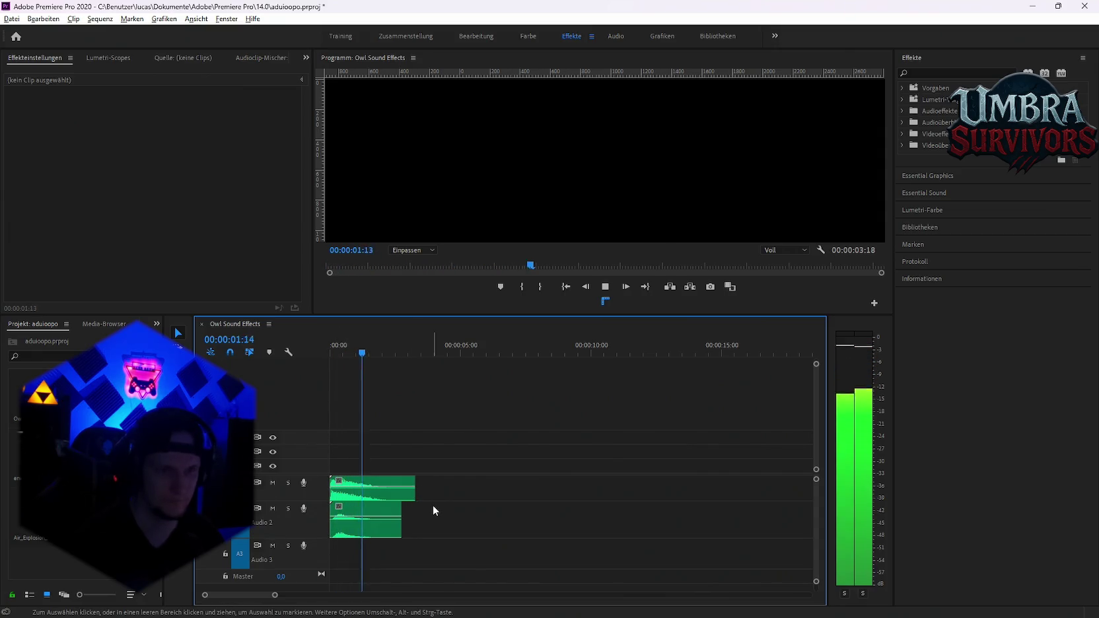
{"action": "key", "text": "space"}
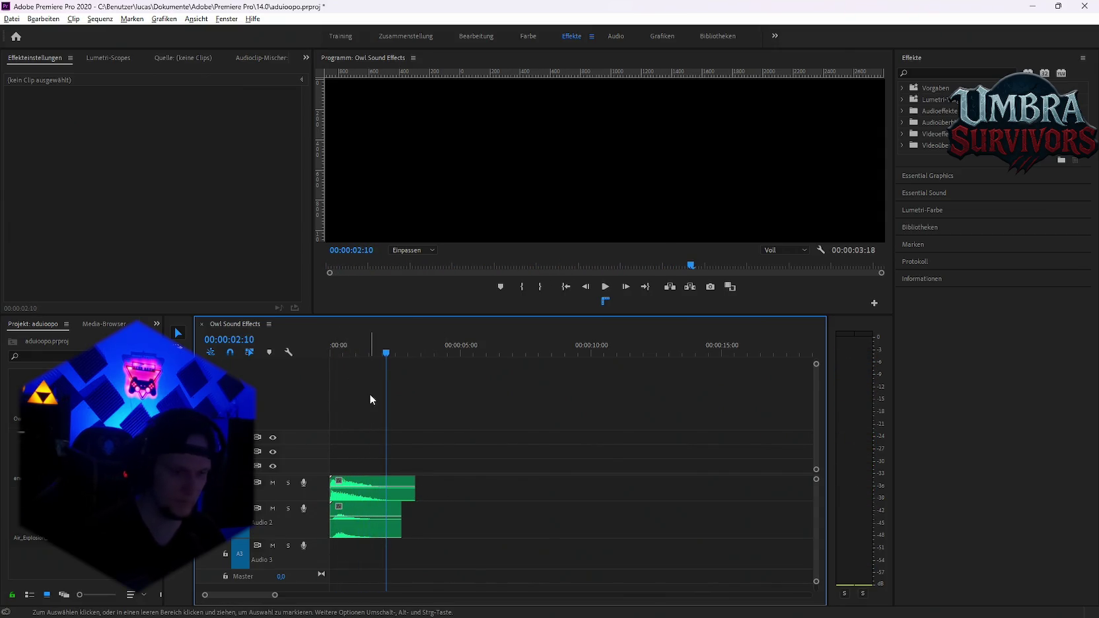
{"action": "left_click", "coordinate": [357, 496]}
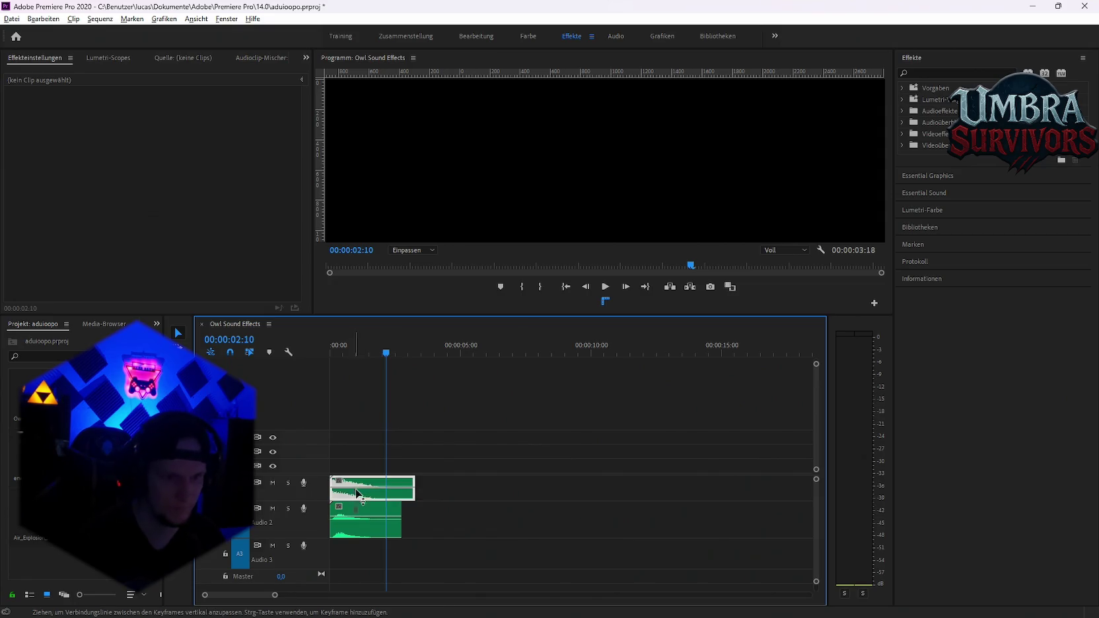
{"action": "key", "text": "Home"}
{"action": "key", "text": "space"}
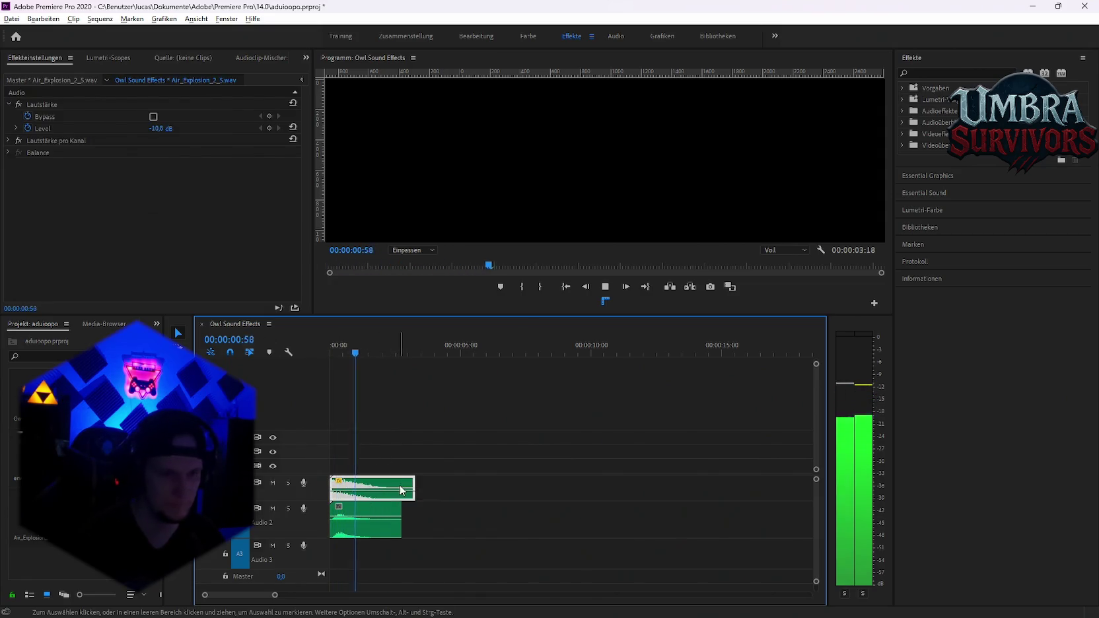
{"action": "key", "text": "space"}
{"action": "key", "text": "Home"}
{"action": "key", "text": "space"}
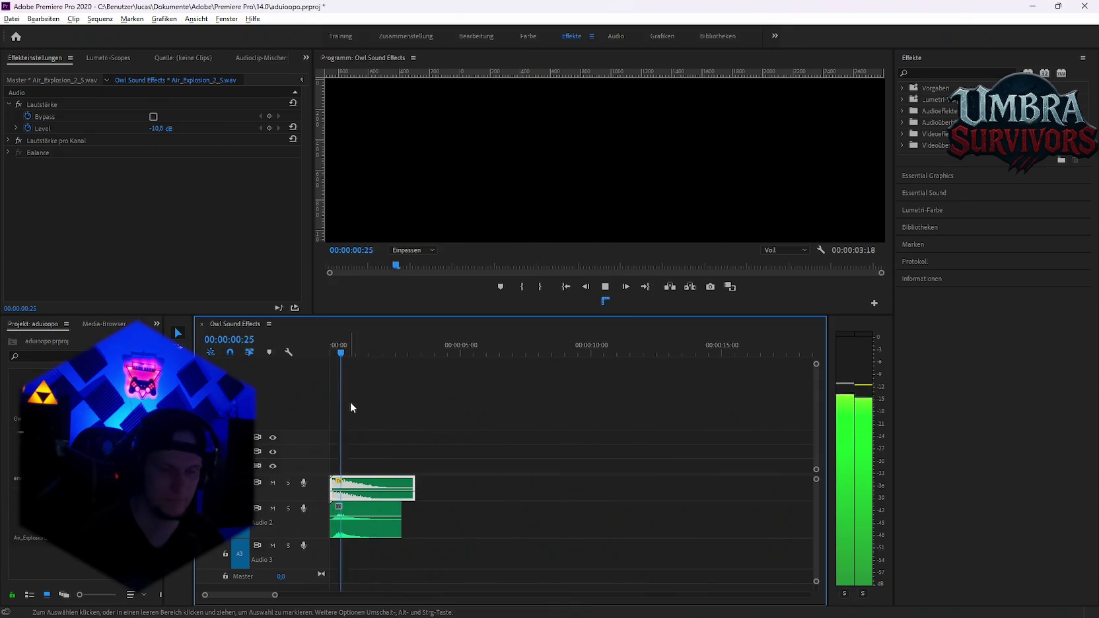
{"action": "key", "text": "space"}
{"action": "key", "text": "Home"}
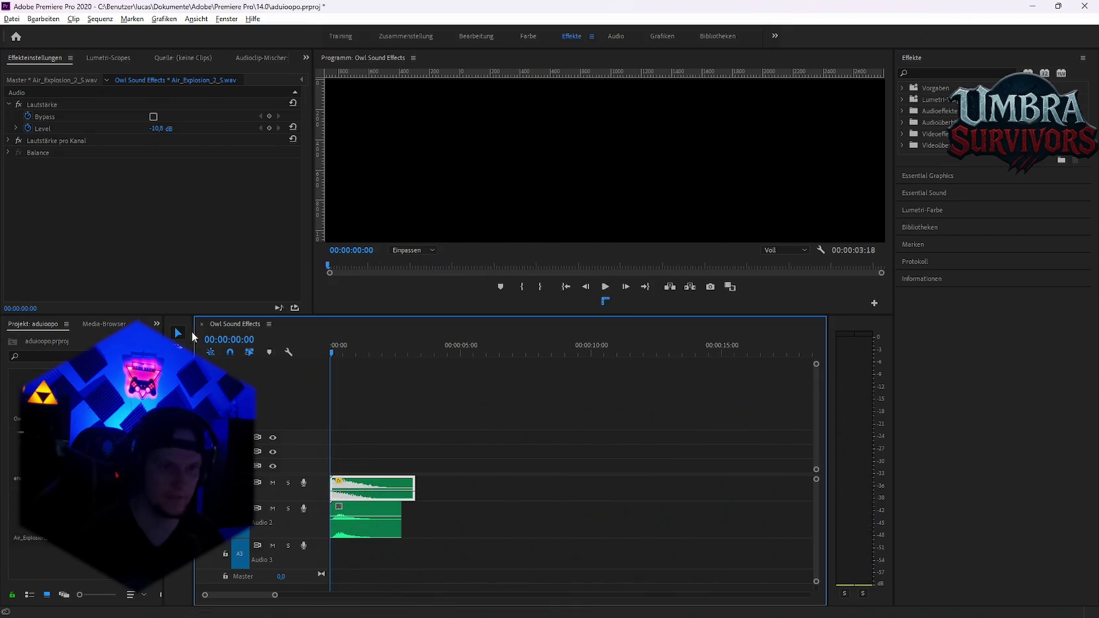
{"action": "key", "text": "space"}
- Set the Generic_Buff_3_S clip level to 3.1 dB and play back the mix
{"action": "key", "text": "space"}
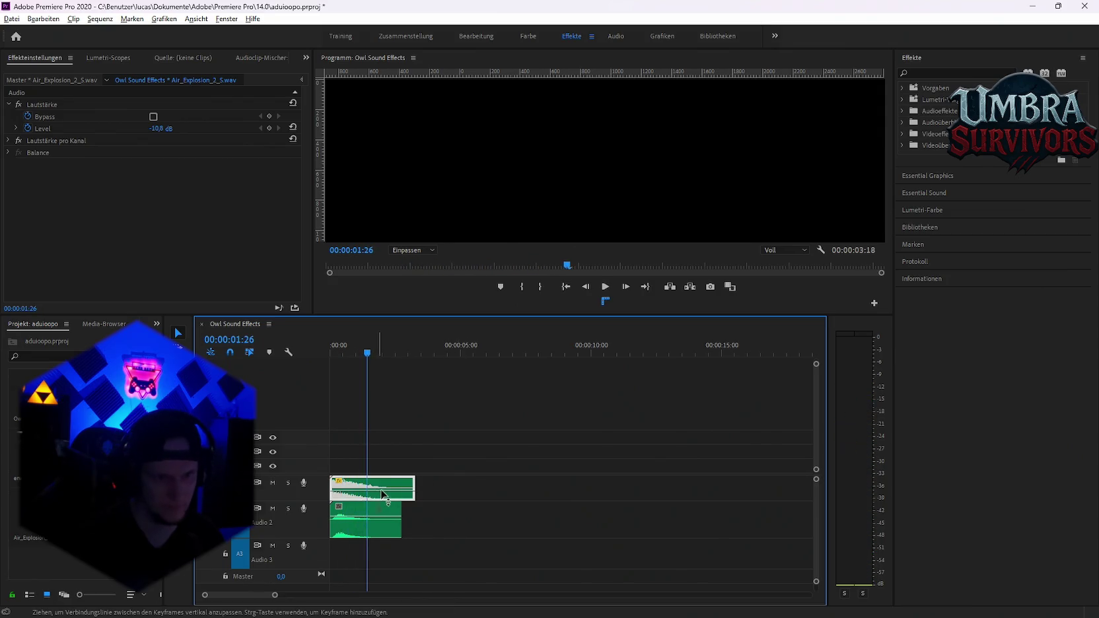
{"action": "left_click", "coordinate": [334, 353]}
{"action": "key", "text": "space"}
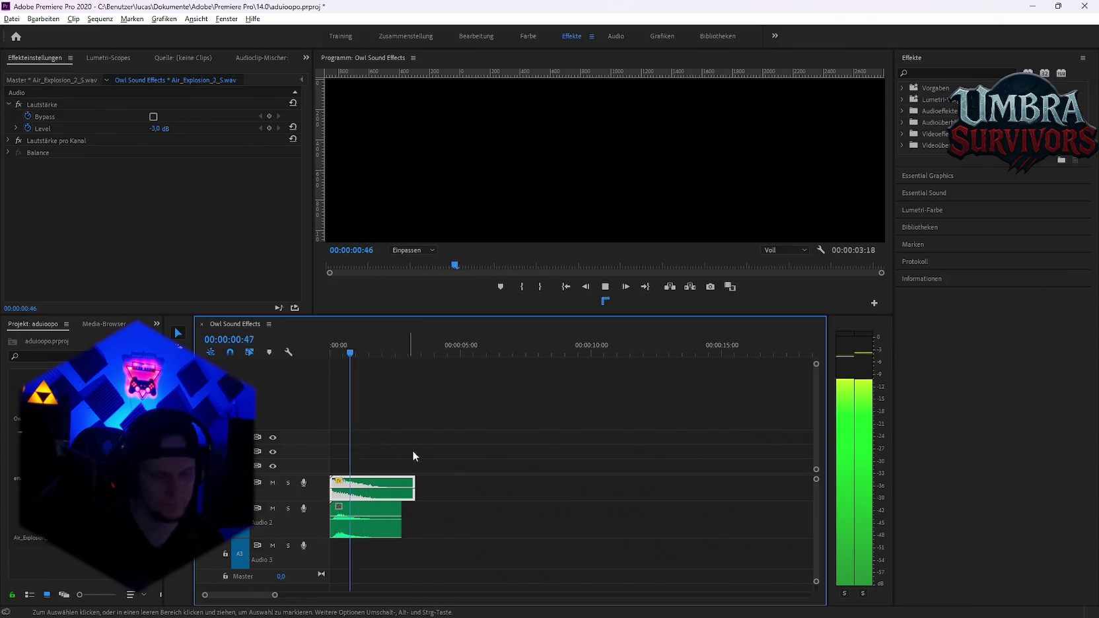
{"action": "key", "text": "space"}
{"action": "left_click", "coordinate": [364, 522]}
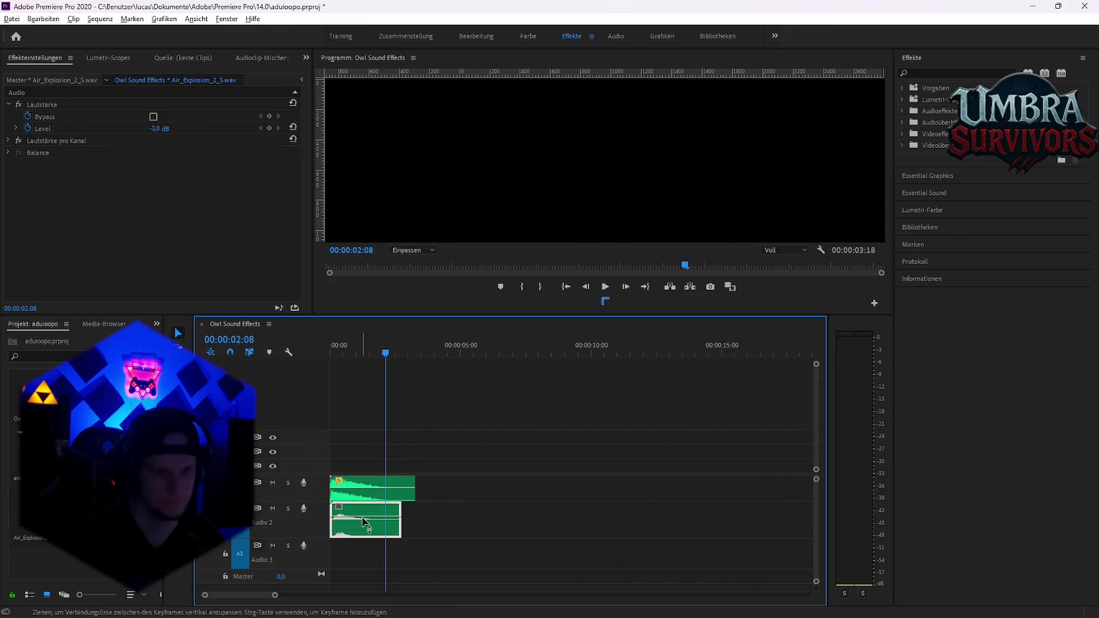
{"action": "mouse_move", "coordinate": [360, 514]}
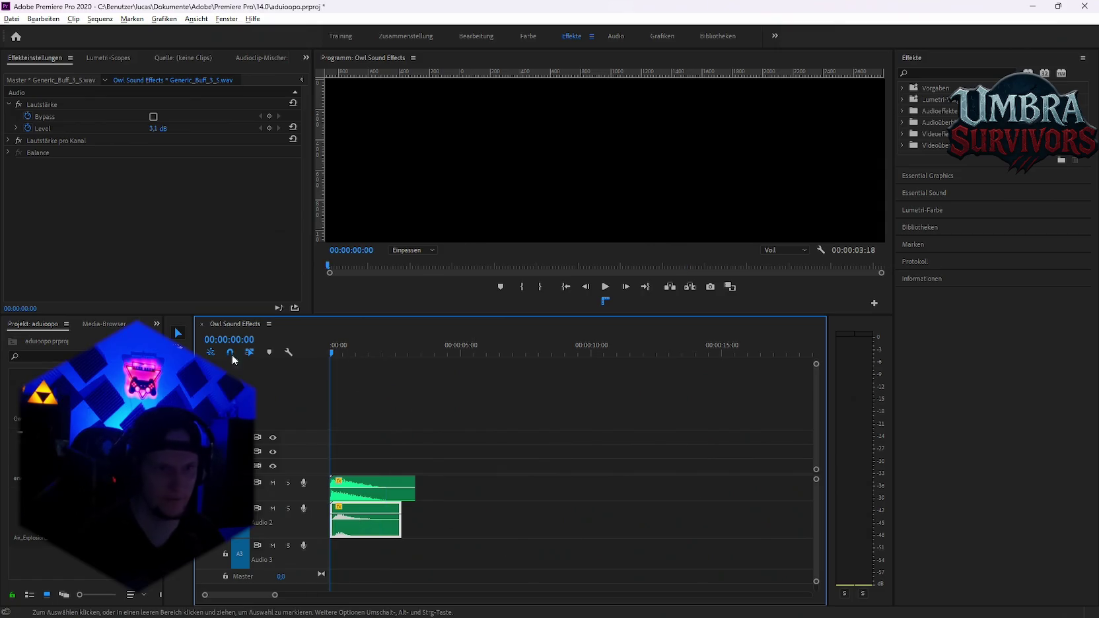
{"action": "key", "text": "space"}
{"action": "key", "text": "space"}
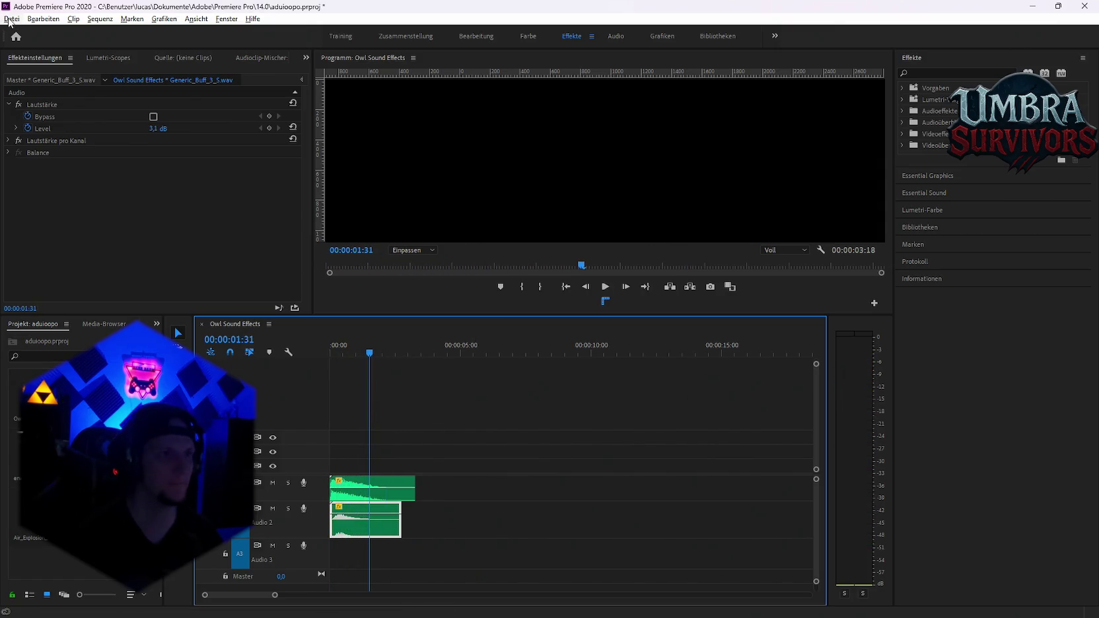
- Export the sequence as Wush.mp3 into Neuer Ordner and queue it in Media Encoder
{"action": "left_click", "coordinate": [12, 18]}
{"action": "mouse_move", "coordinate": [56, 361]}
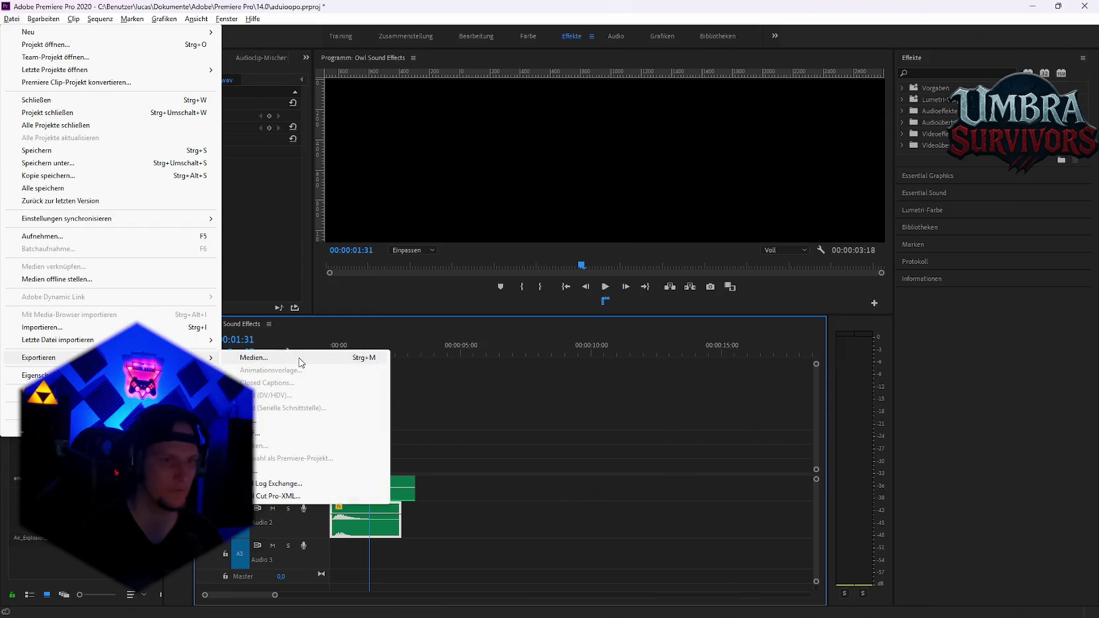
{"action": "left_click", "coordinate": [301, 360]}
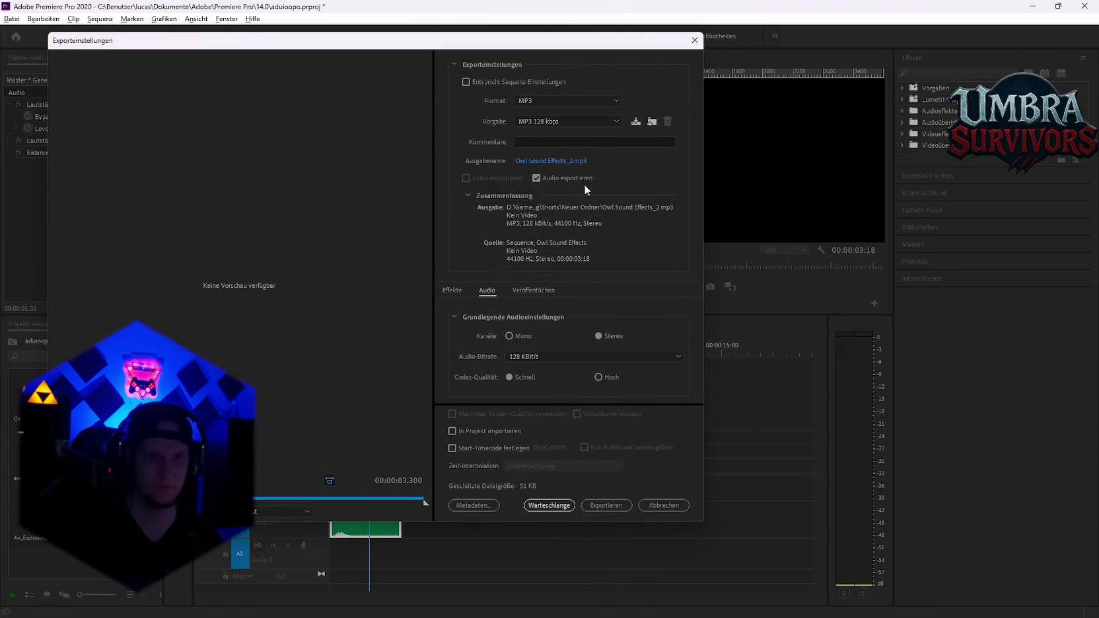
{"action": "left_click", "coordinate": [568, 161]}
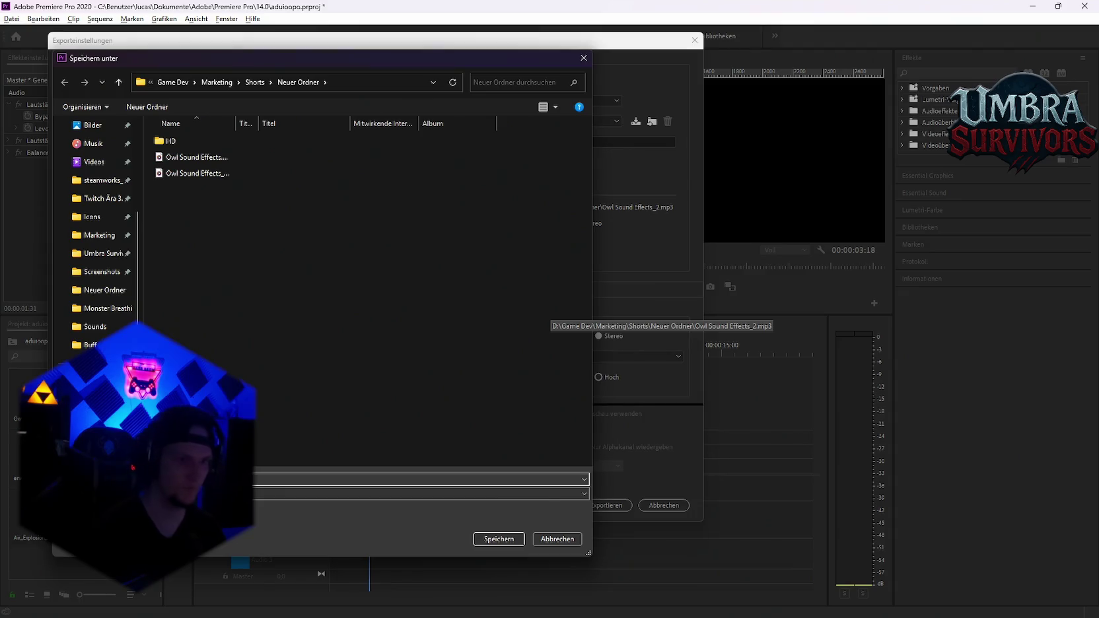
{"action": "key", "text": "Return"}
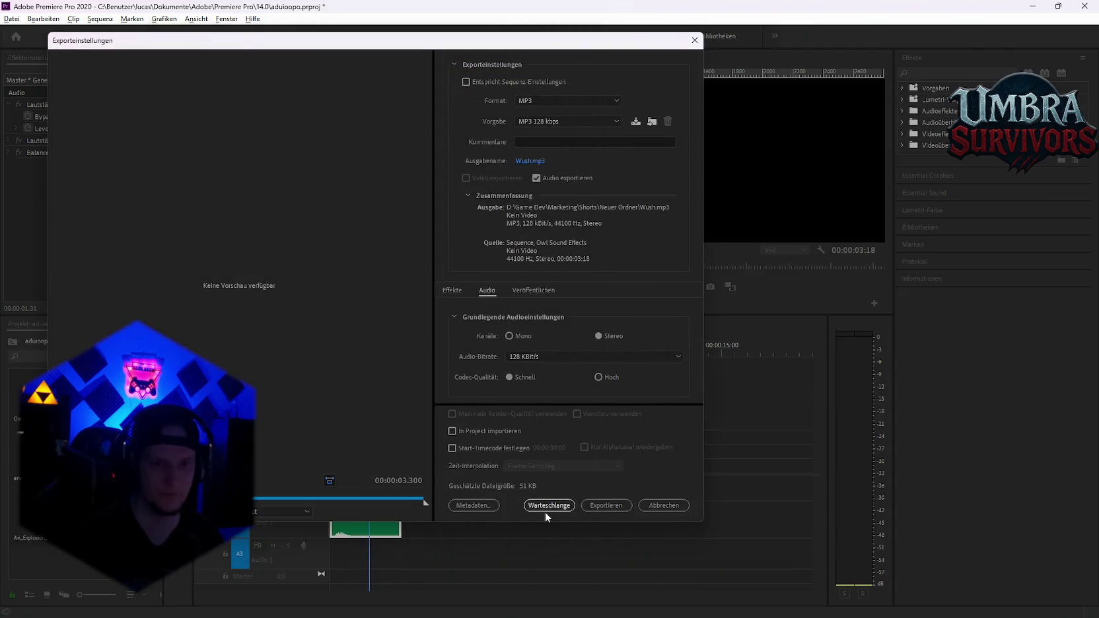
{"action": "left_click", "coordinate": [547, 507]}
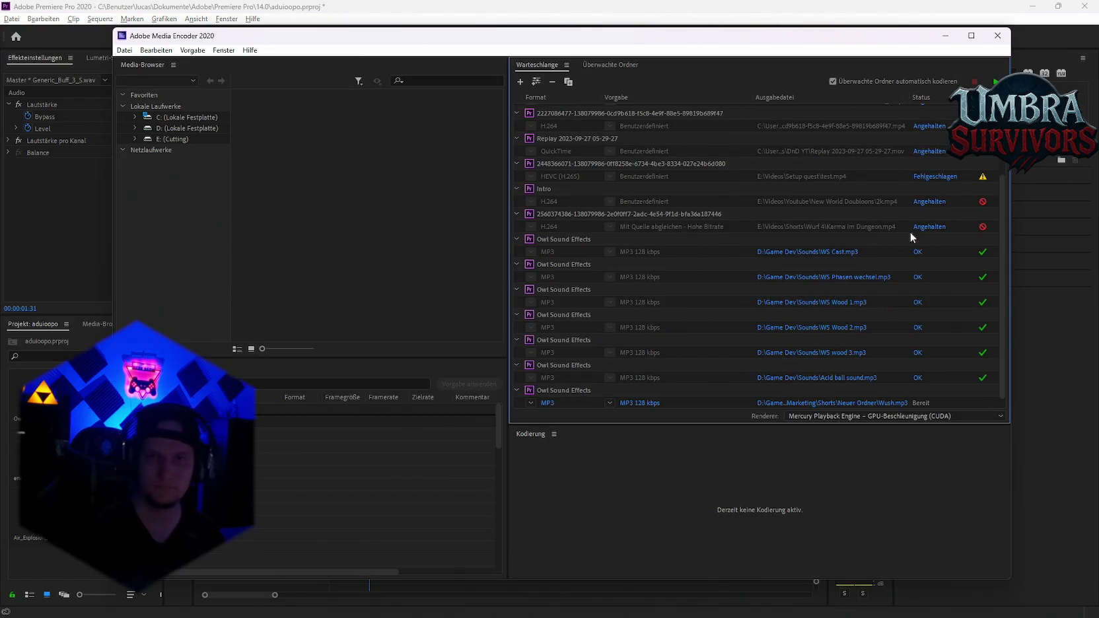
- Encode Wush.mp3 in Media Encoder until it shows OK, then return to Unity
{"action": "left_click", "coordinate": [996, 78]}
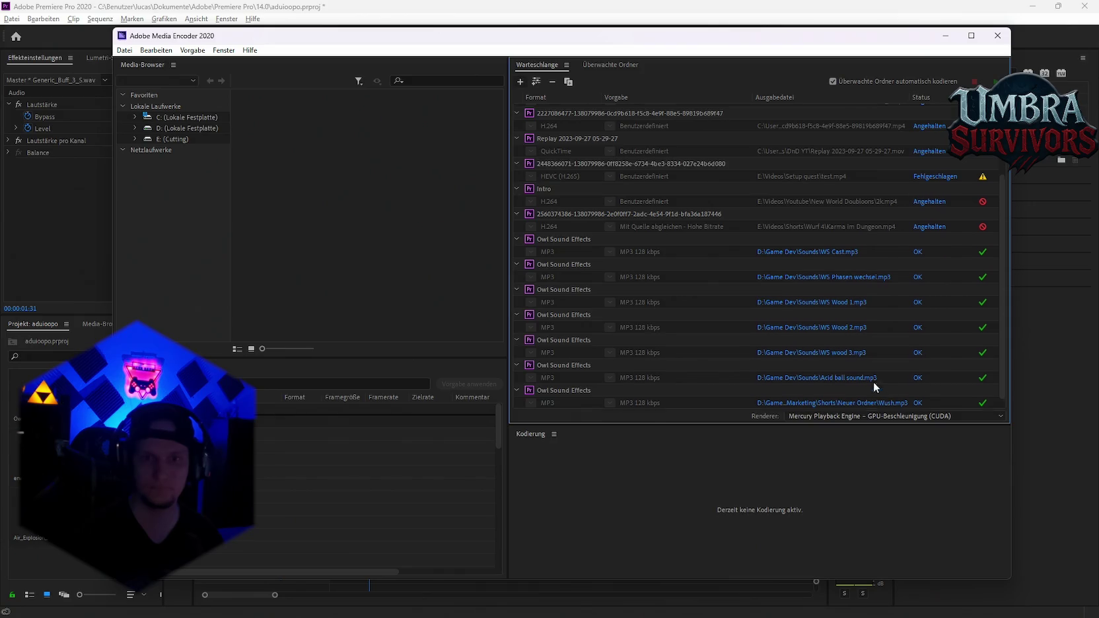
{"action": "scroll", "coordinate": [852, 385], "scroll_direction": "down", "scroll_amount": 1}
{"action": "left_click", "coordinate": [946, 39]}
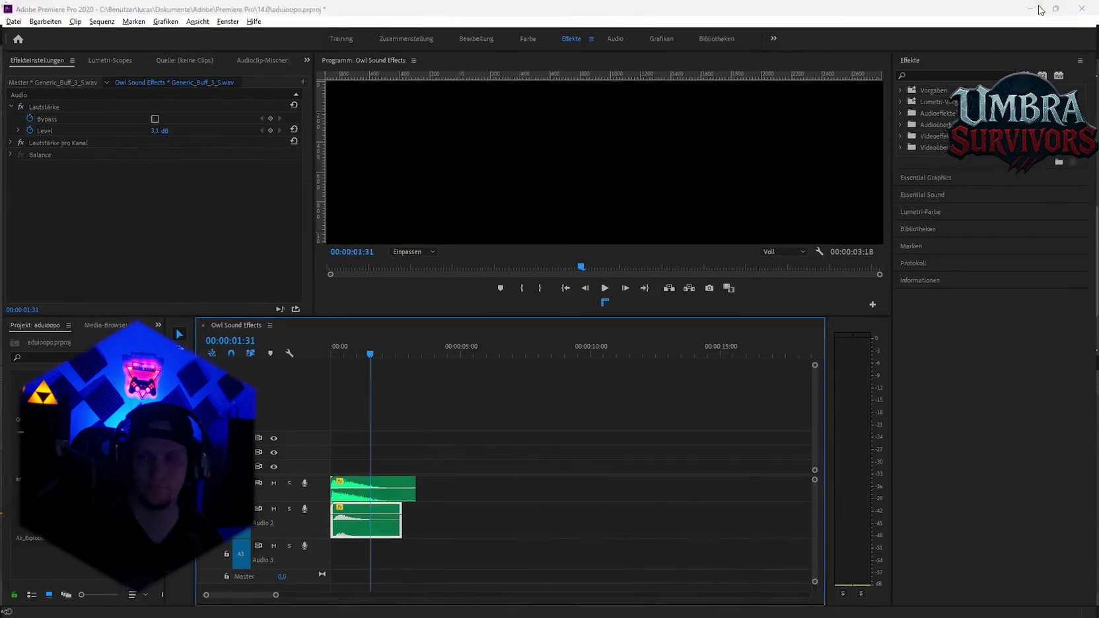
{"action": "left_click", "coordinate": [1034, 6]}
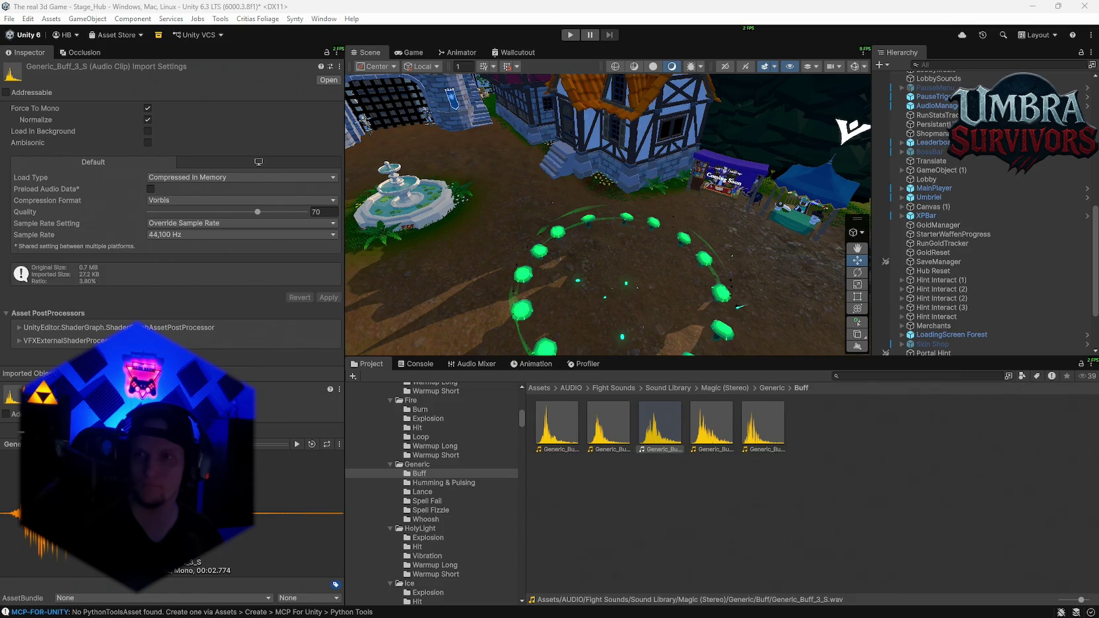
{"action": "key", "text": "alt+Tab"}
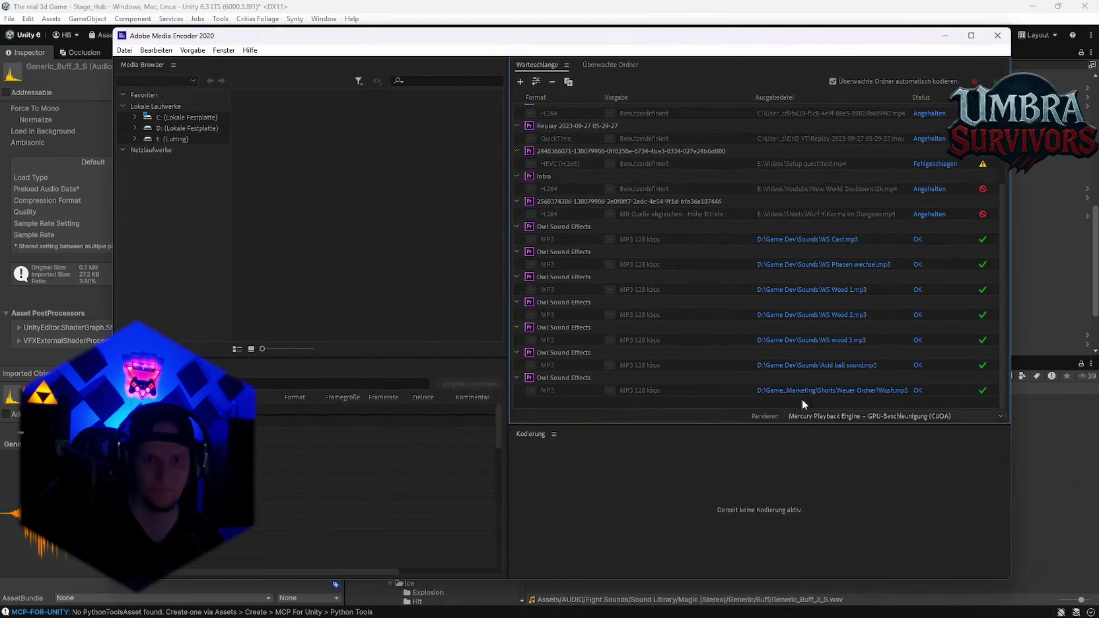
{"action": "left_click", "coordinate": [827, 397]}
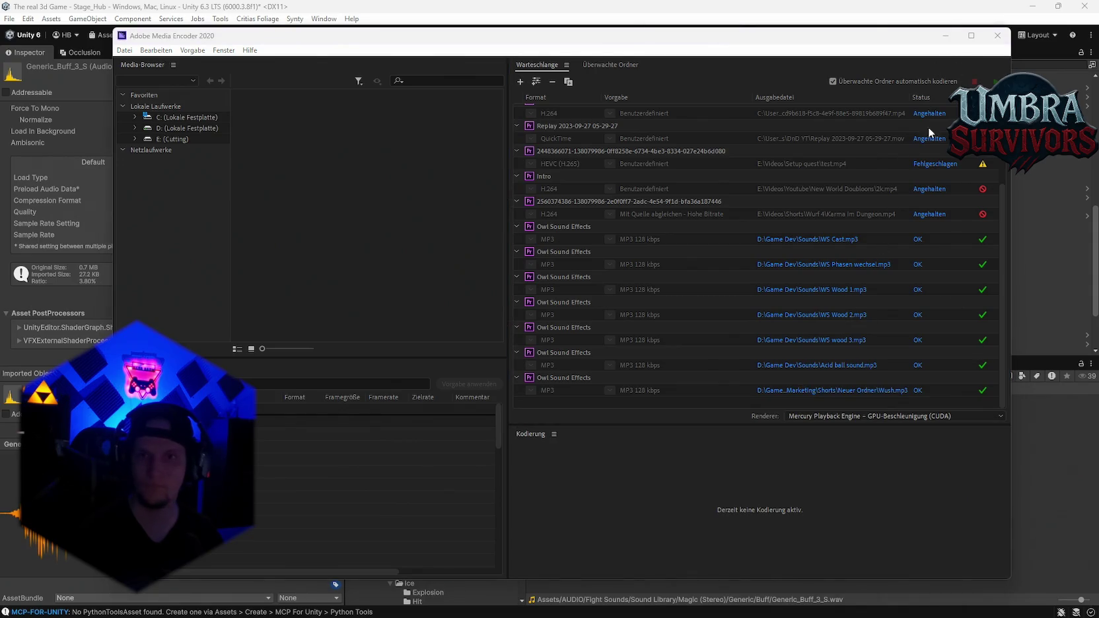
{"action": "key", "text": "alt+Tab"}
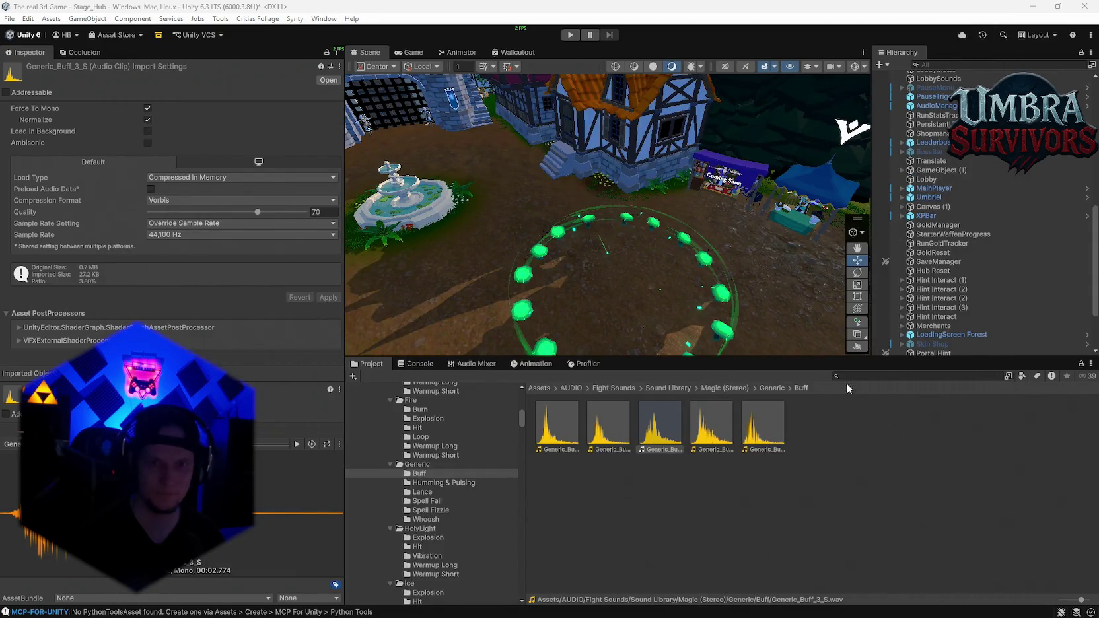
- Search the project for 'shroom' and open the Event Shroom folder holding the Wush clip
{"action": "left_click", "coordinate": [851, 376]}
{"action": "type", "text": "m"}
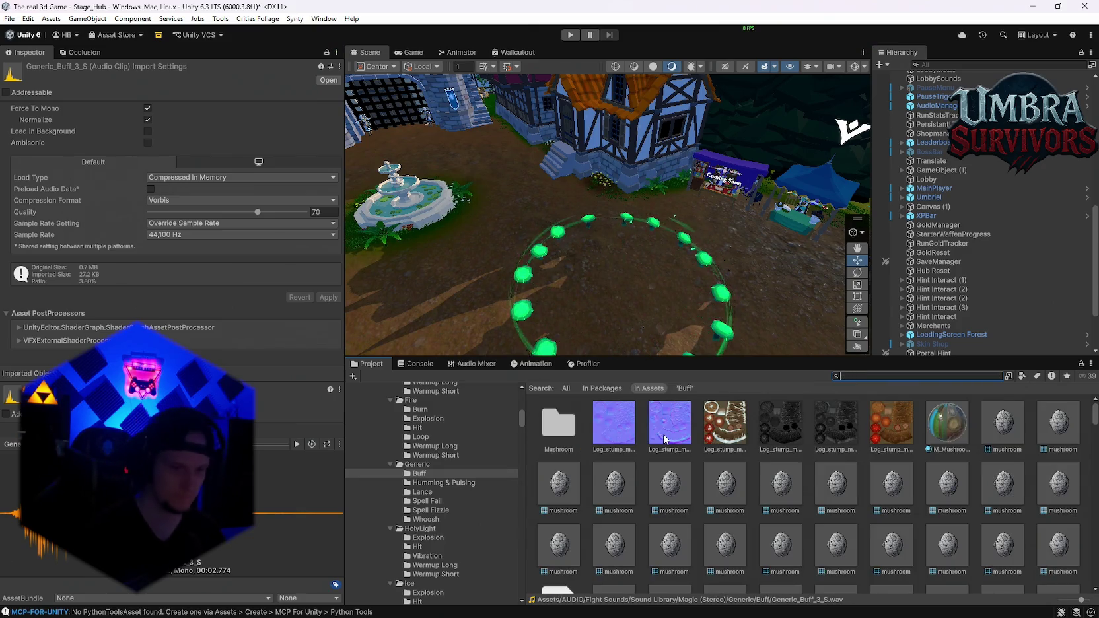
{"action": "key", "text": "ctrl+a"}
{"action": "type", "text": "shroo"}
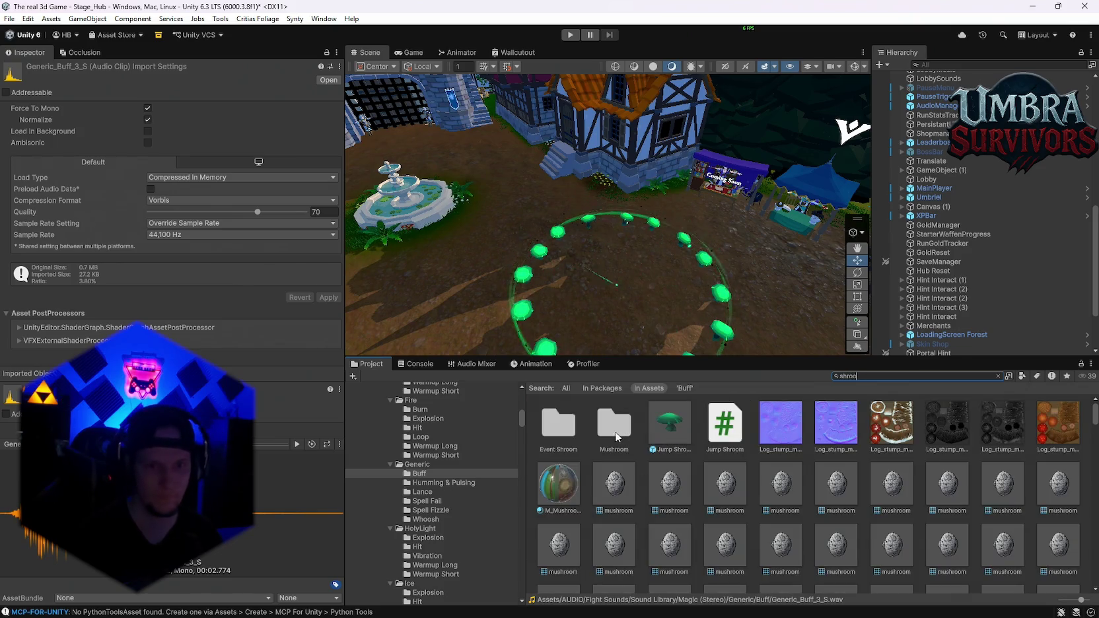
{"action": "double_click", "coordinate": [559, 426]}
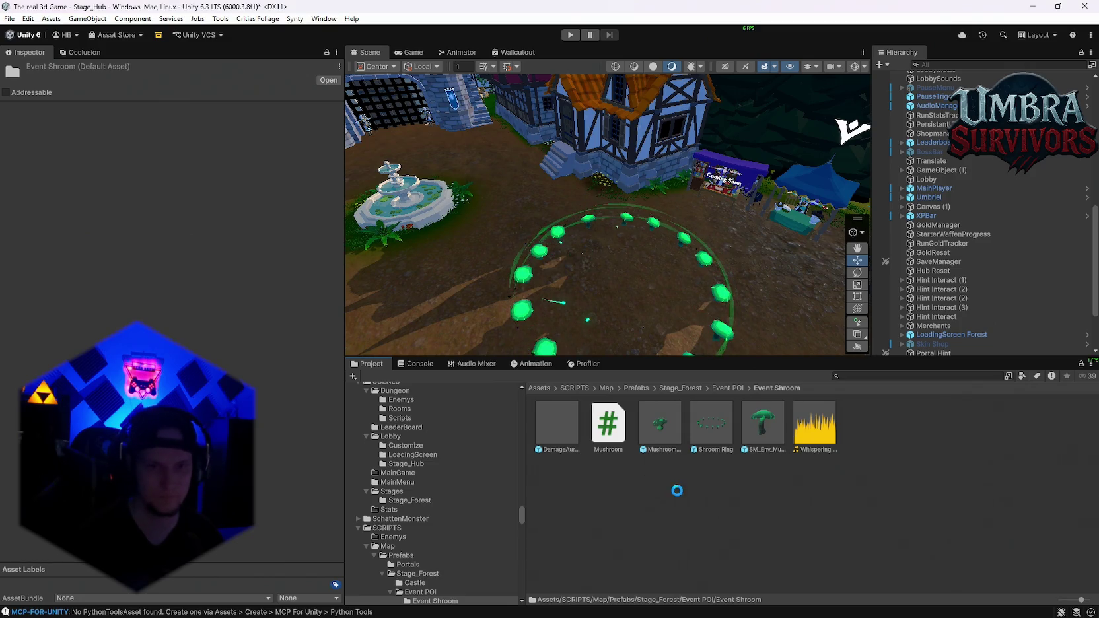
{"action": "scroll", "coordinate": [931, 350], "scroll_direction": "down", "scroll_amount": 4}
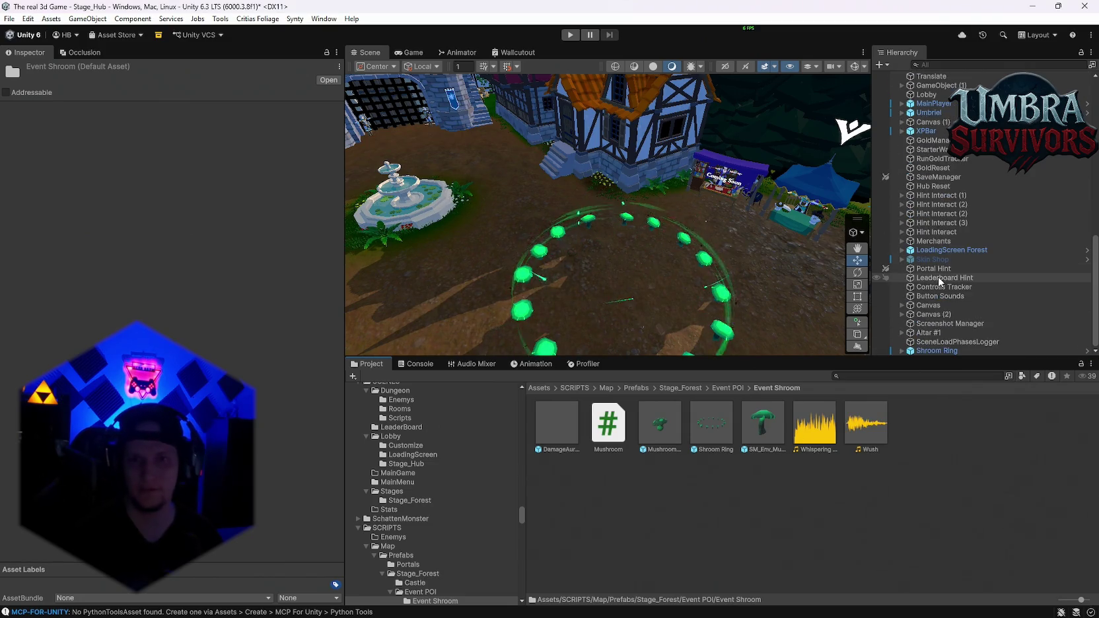
- Select Shroom Ring and set its Complete Sound volume to 0.7
{"action": "left_click", "coordinate": [925, 352]}
{"action": "scroll", "coordinate": [243, 364], "scroll_direction": "down", "scroll_amount": 15}
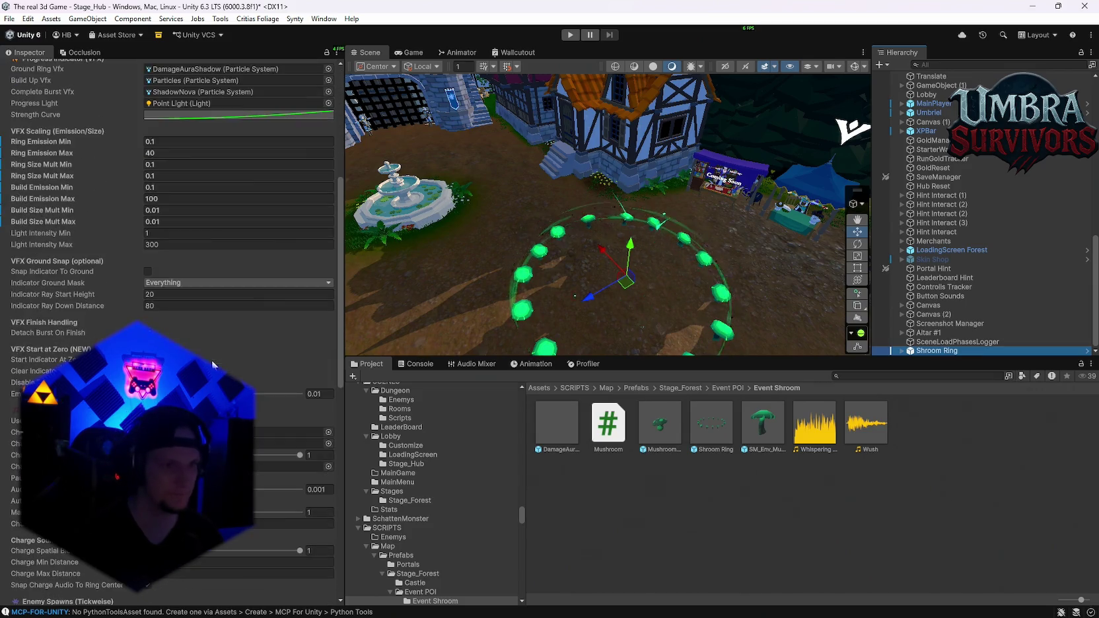
{"action": "scroll", "coordinate": [244, 364], "scroll_direction": "down", "scroll_amount": 1}
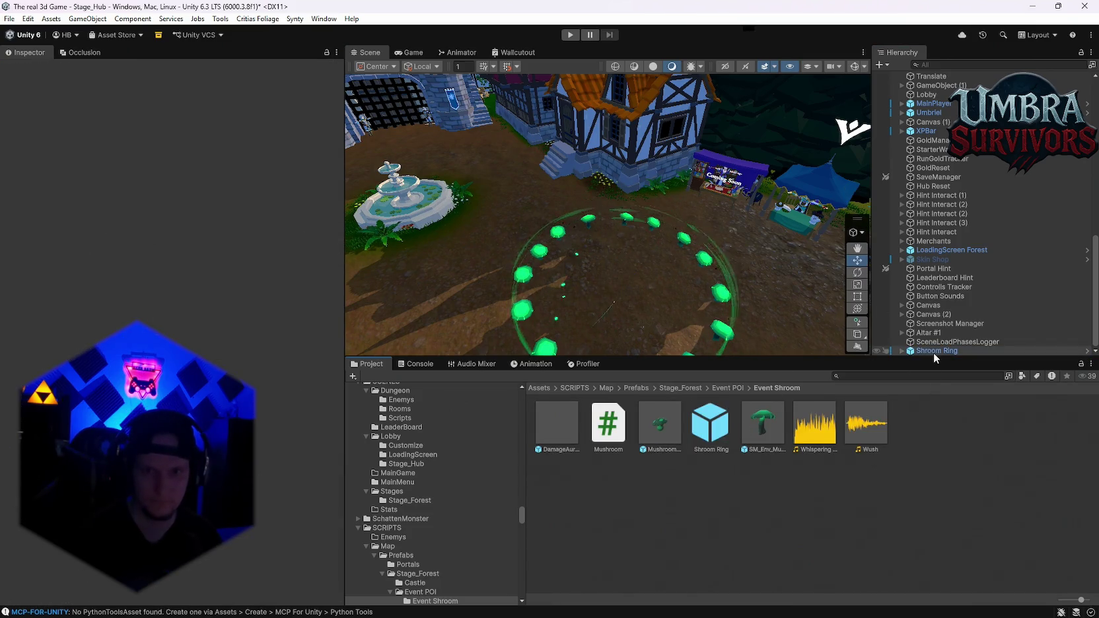
{"action": "scroll", "coordinate": [246, 367], "scroll_direction": "down", "scroll_amount": 10}
{"action": "scroll", "coordinate": [247, 363], "scroll_direction": "down", "scroll_amount": 10}
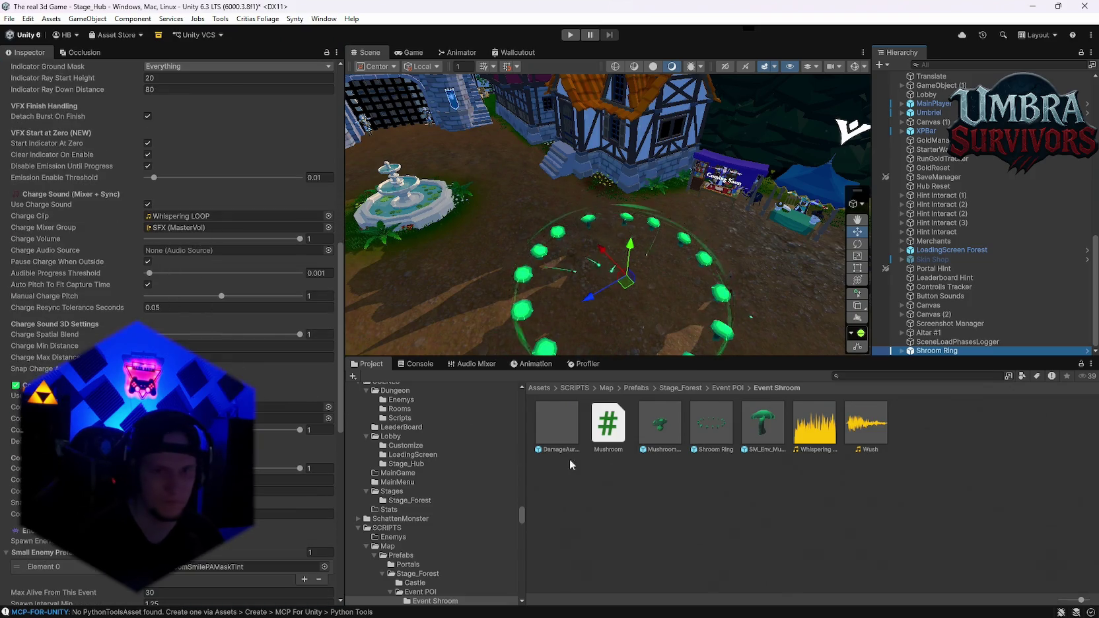
{"action": "left_click", "coordinate": [328, 418]}
{"action": "left_click", "coordinate": [312, 431]}
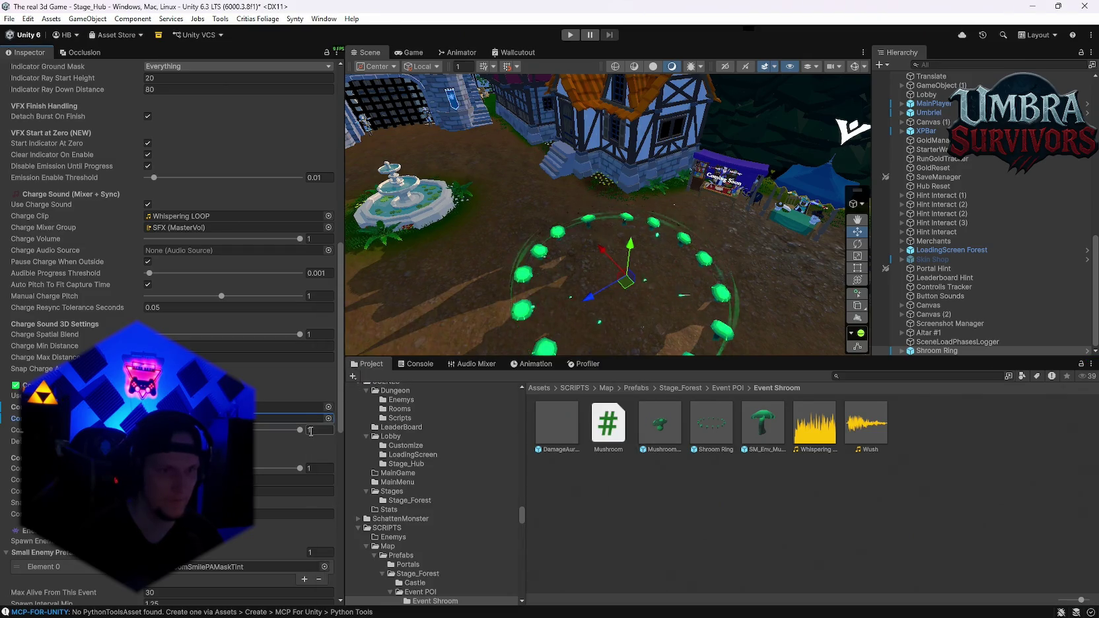
{"action": "type", "text": "0.7"}
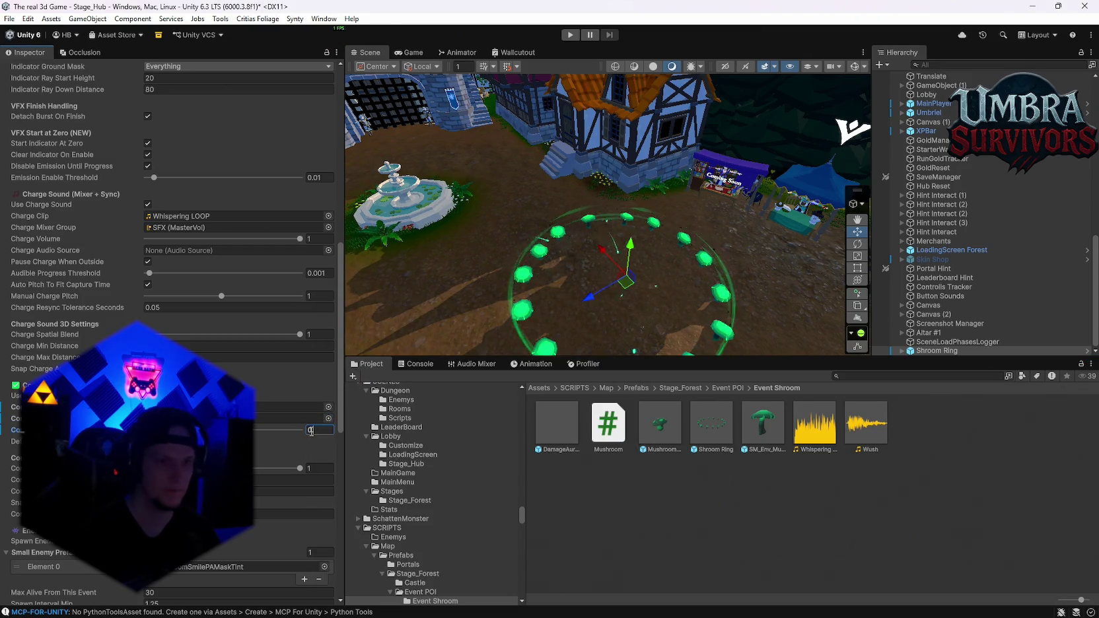
{"action": "key", "text": "Return"}
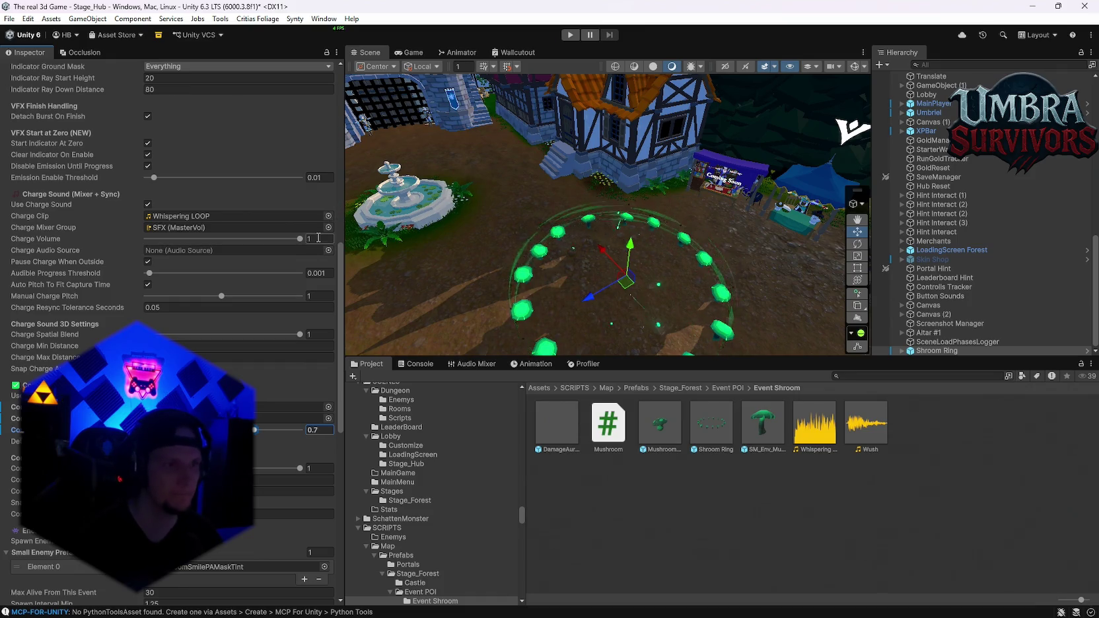
- Set the Shroom Ring's Charge Sound volume to 0.6
{"action": "left_click", "coordinate": [319, 238]}
{"action": "type", "text": "0"}
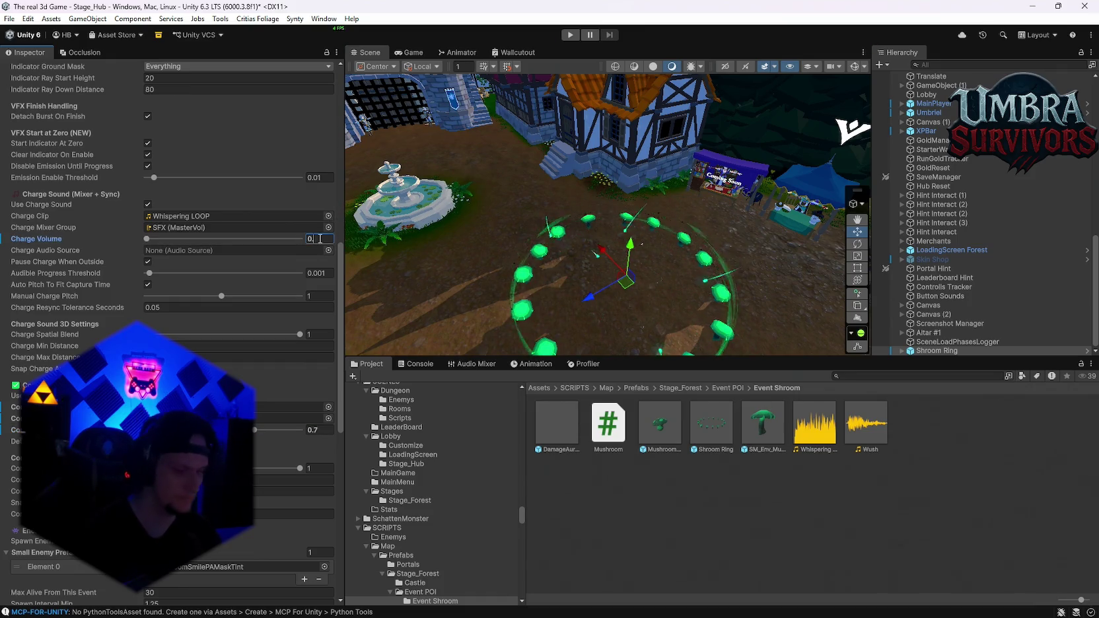
{"action": "type", "text": ".6"}
{"action": "key", "text": "Return"}
{"action": "scroll", "coordinate": [274, 385], "scroll_direction": "down", "scroll_amount": 1}
{"action": "scroll", "coordinate": [272, 385], "scroll_direction": "down", "scroll_amount": 1}
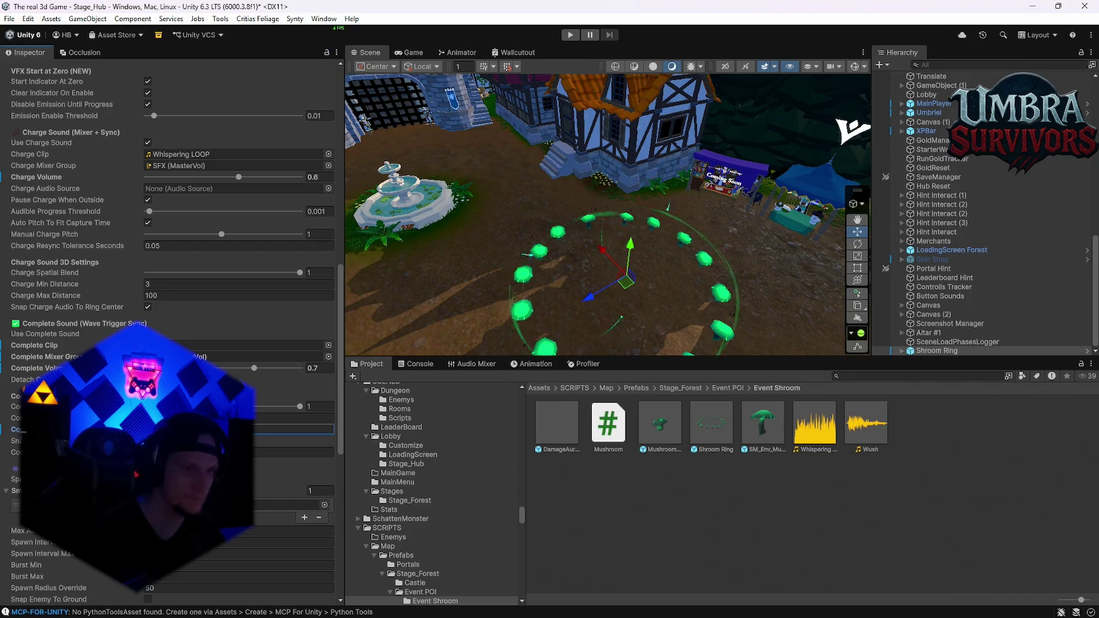
{"action": "left_click", "coordinate": [294, 429]}
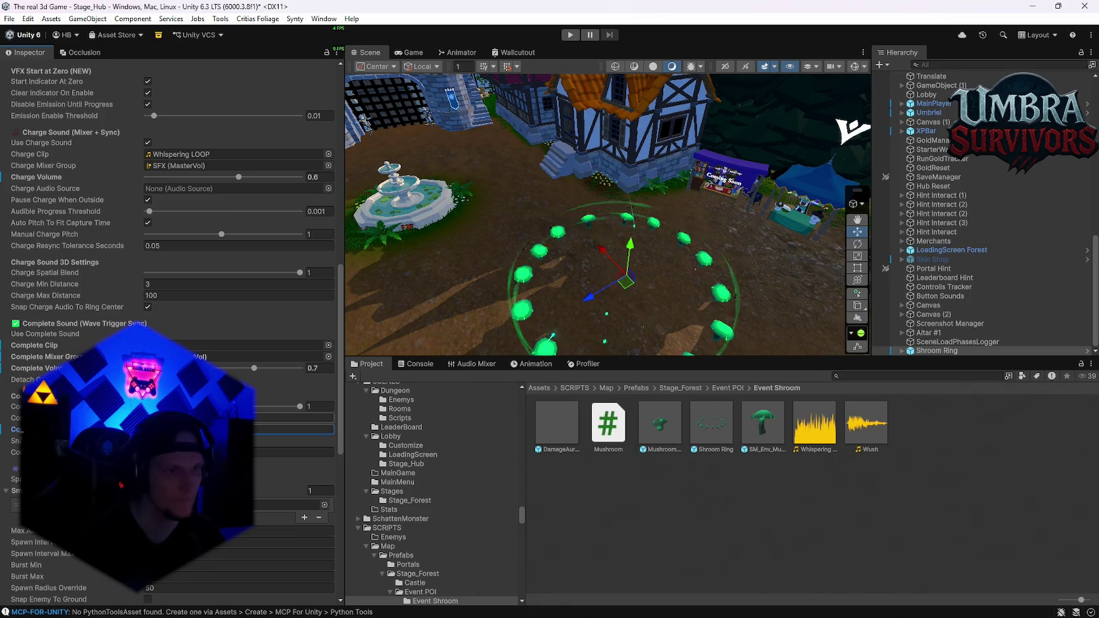
{"action": "scroll", "coordinate": [198, 264], "scroll_direction": "up", "scroll_amount": 2}
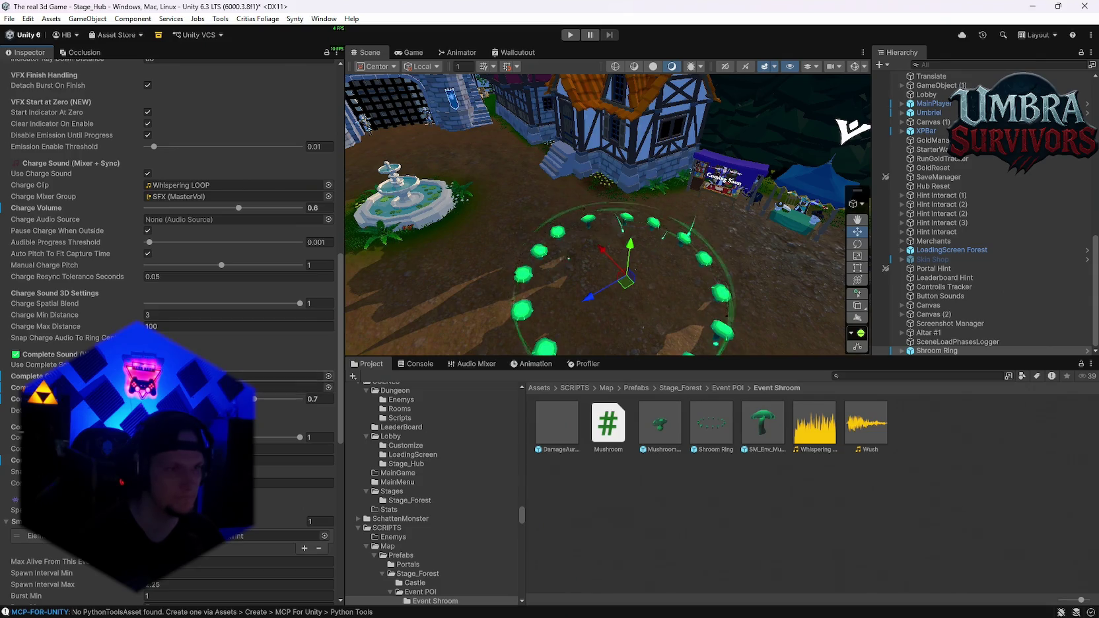
{"action": "scroll", "coordinate": [138, 468], "scroll_direction": "up", "scroll_amount": 6}
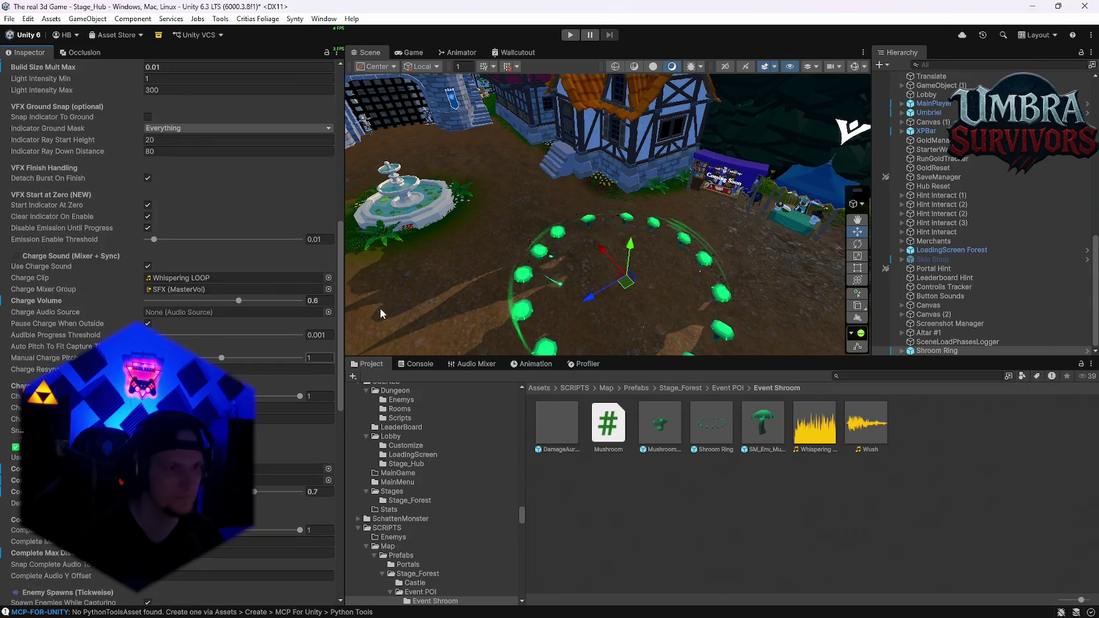
- Save the Stage_Hub scene from the File menu
{"action": "left_click", "coordinate": [9, 18]}
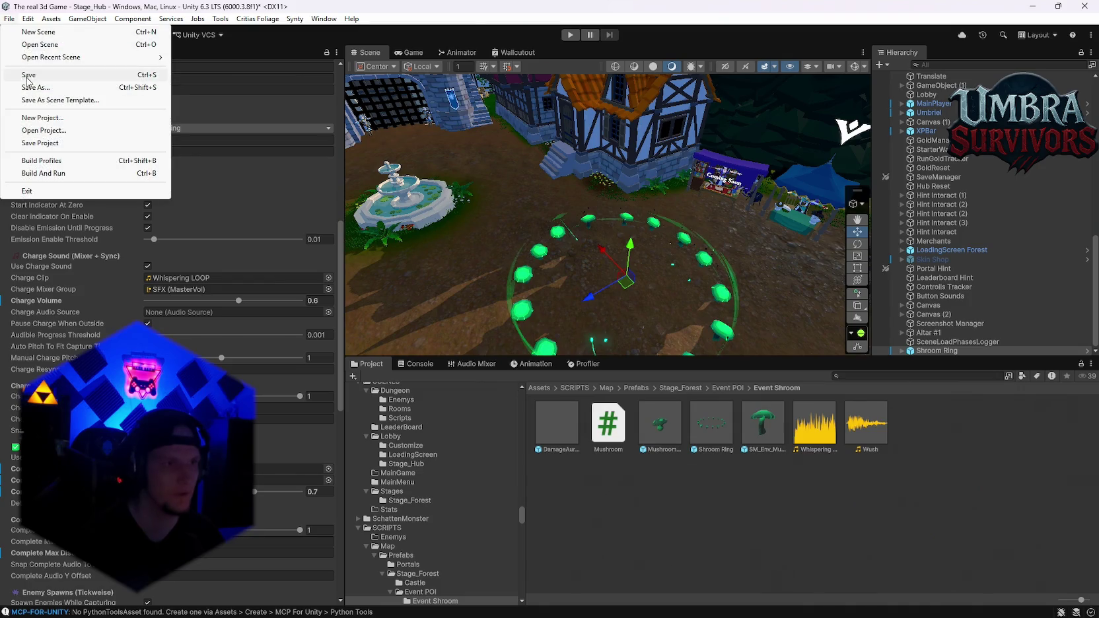
{"action": "left_click", "coordinate": [7, 19]}
{"action": "left_click", "coordinate": [8, 19]}
{"action": "left_click", "coordinate": [66, 140]}
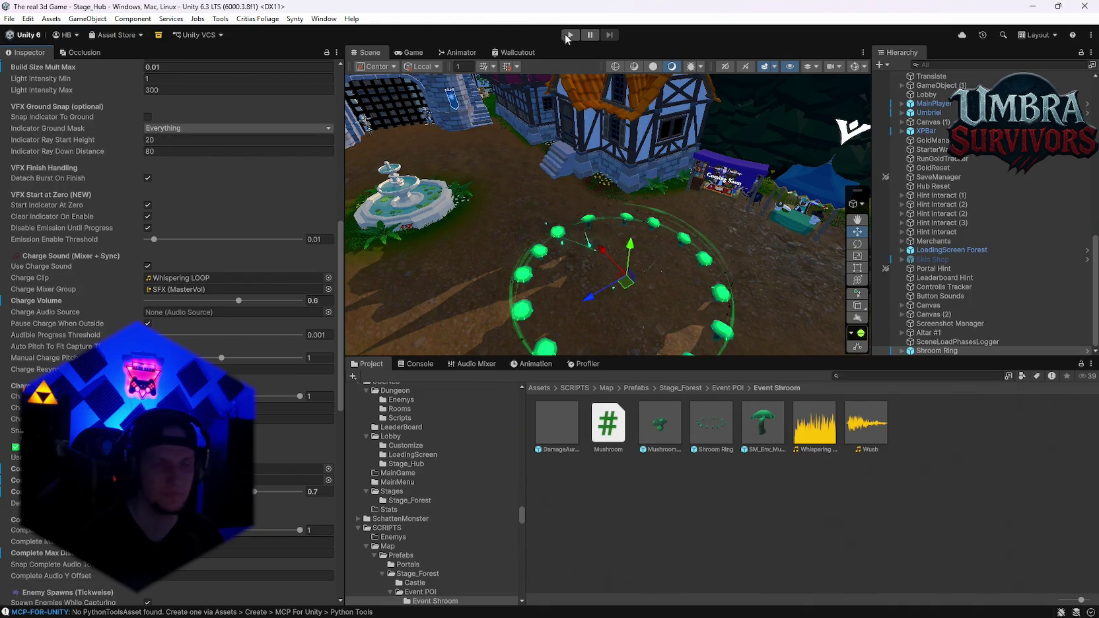
- Confirm the Mushroom prefab's Enemy Base Max Health is 300, then enter Play mode
{"action": "left_click", "coordinate": [667, 436]}
{"action": "scroll", "coordinate": [212, 318], "scroll_direction": "down", "scroll_amount": 10}
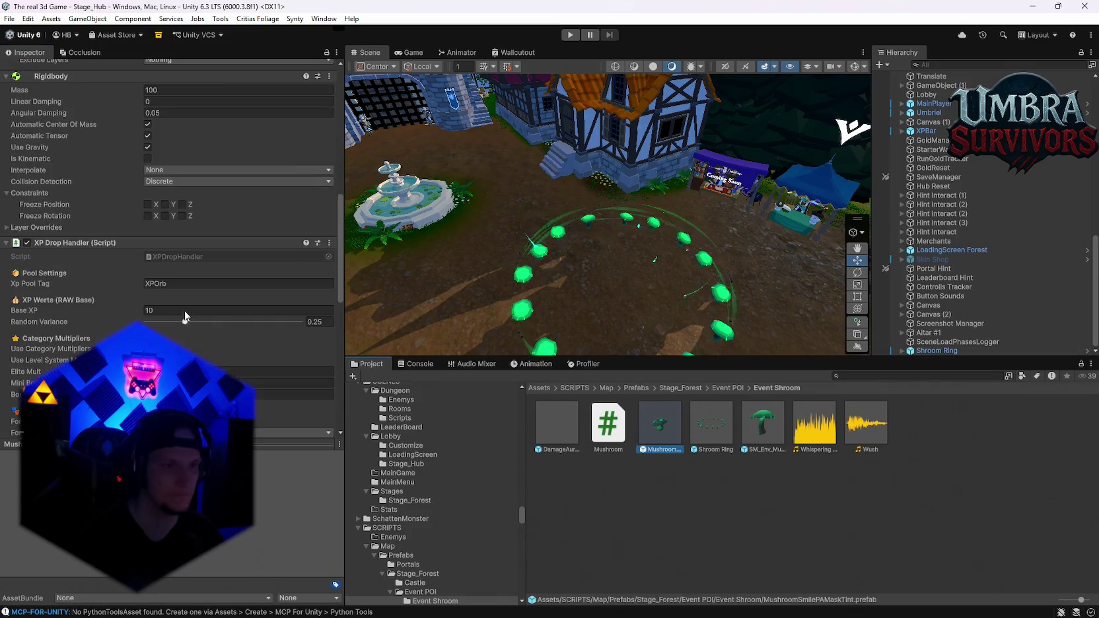
{"action": "scroll", "coordinate": [186, 317], "scroll_direction": "down", "scroll_amount": 3}
{"action": "scroll", "coordinate": [189, 320], "scroll_direction": "up", "scroll_amount": 5}
{"action": "scroll", "coordinate": [197, 323], "scroll_direction": "down", "scroll_amount": 8}
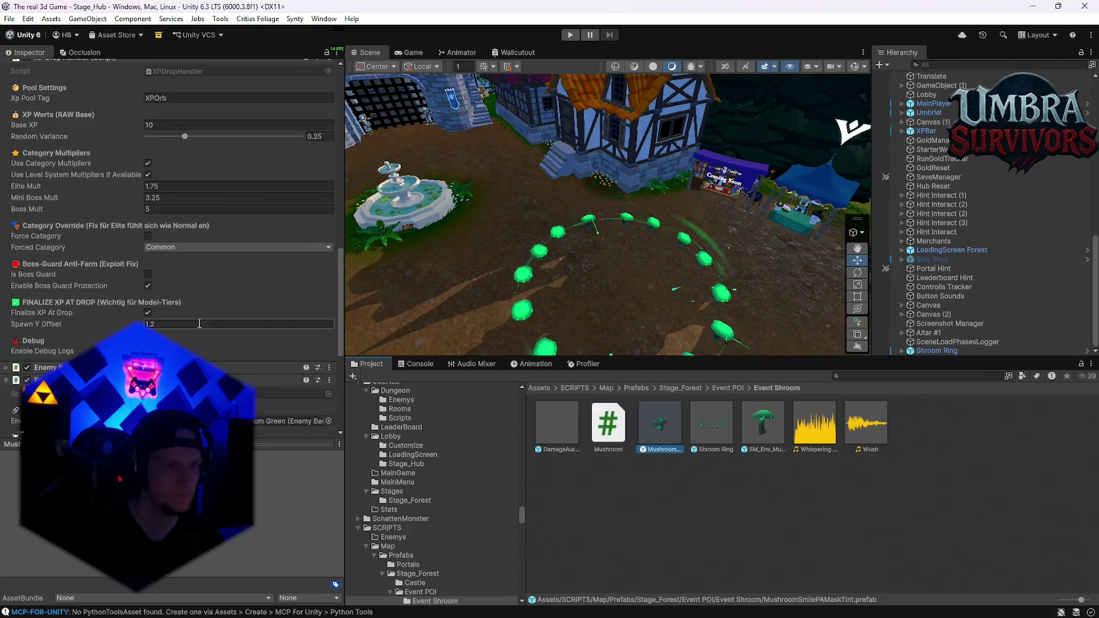
{"action": "scroll", "coordinate": [199, 324], "scroll_direction": "down", "scroll_amount": 5}
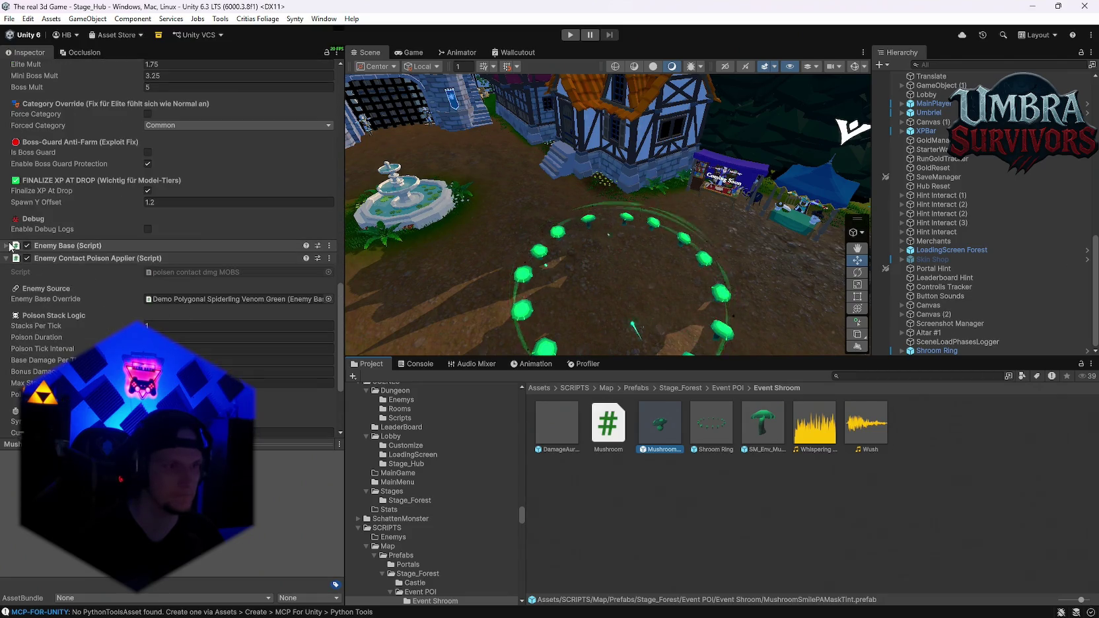
{"action": "left_click", "coordinate": [10, 246]}
{"action": "left_click", "coordinate": [180, 287]}
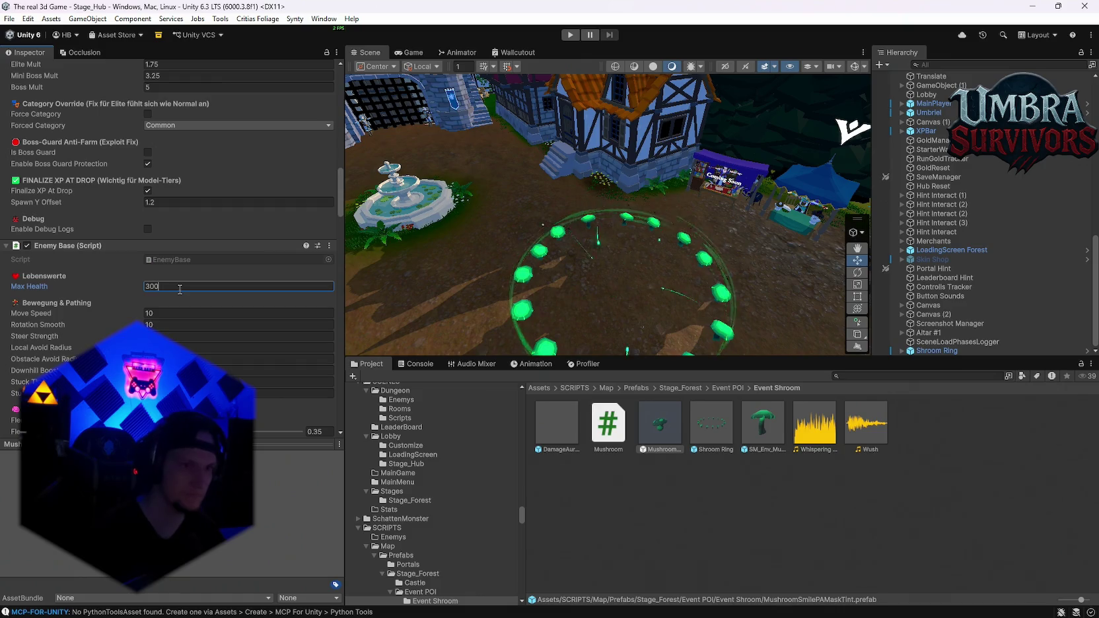
{"action": "left_click", "coordinate": [566, 35]}
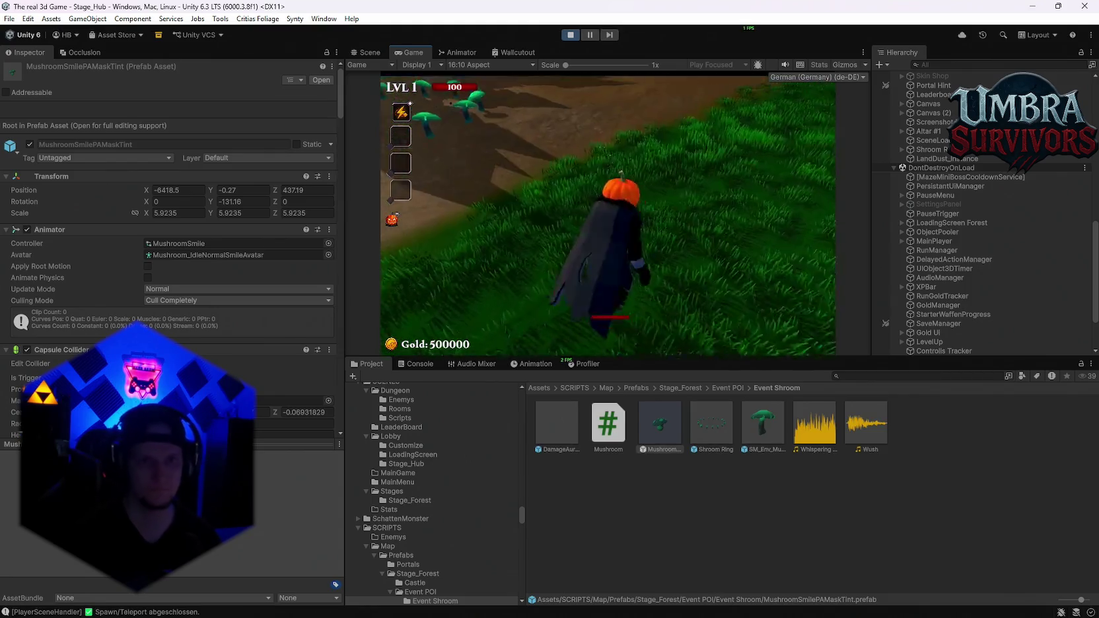
- Maximize the Game view, resume the game and take the Fire Staff from the weapon shrine
{"action": "key", "text": "Escape"}
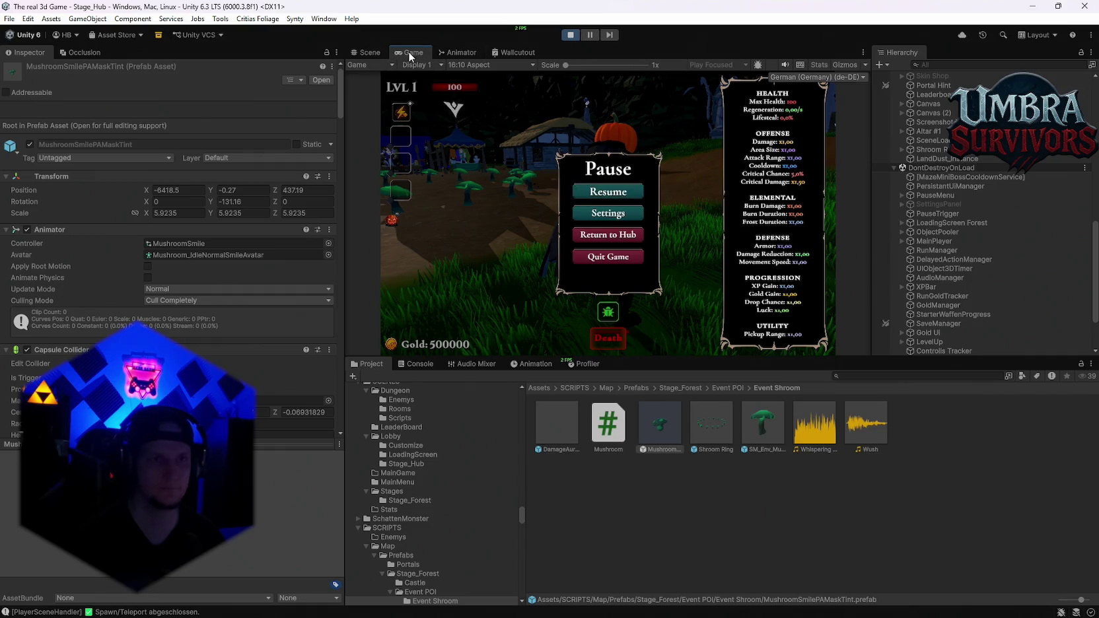
{"action": "key", "text": "shift+space"}
{"action": "left_click", "coordinate": [582, 304]}
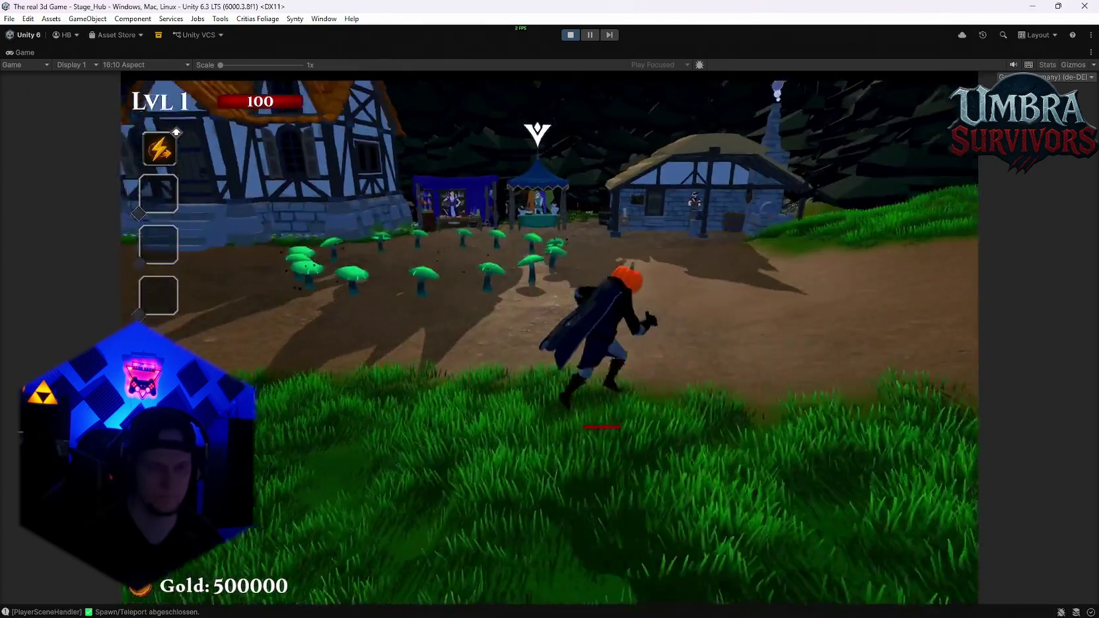
{"action": "key", "text": "w"}
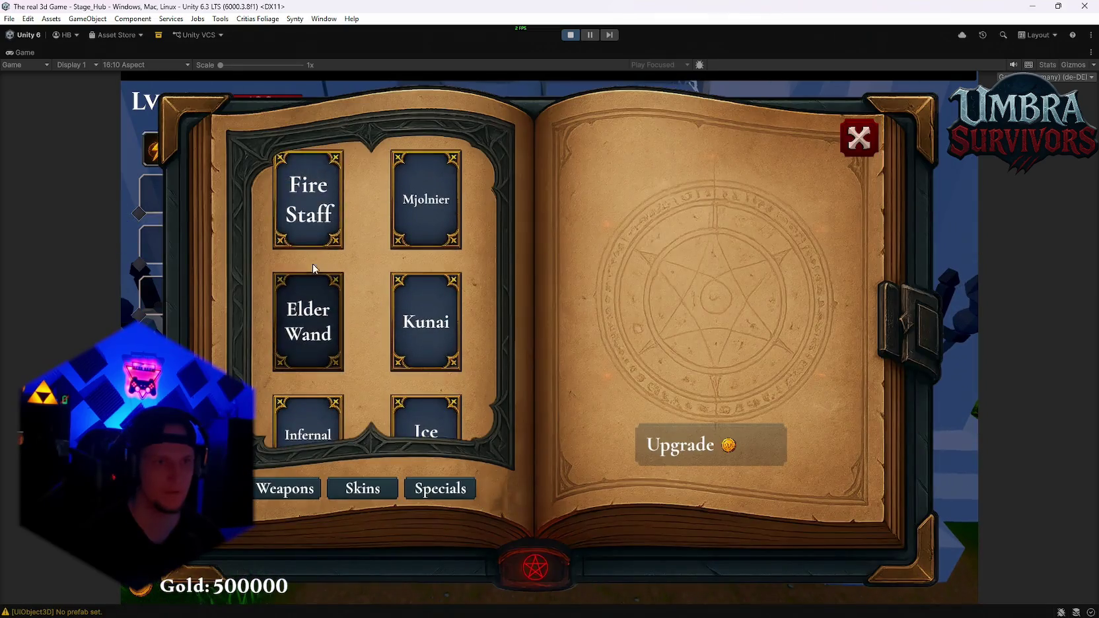
{"action": "left_click", "coordinate": [308, 199]}
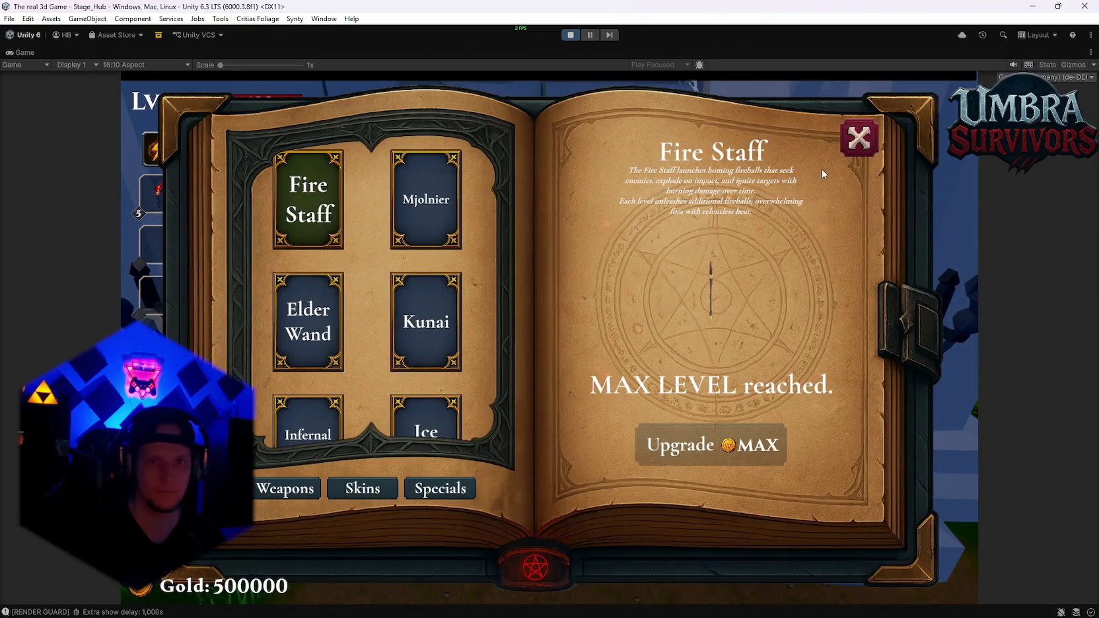
{"action": "key", "text": "Escape"}
- Run through the mushroom circle until the event completes, then head back and pause
{"action": "key", "text": "w"}
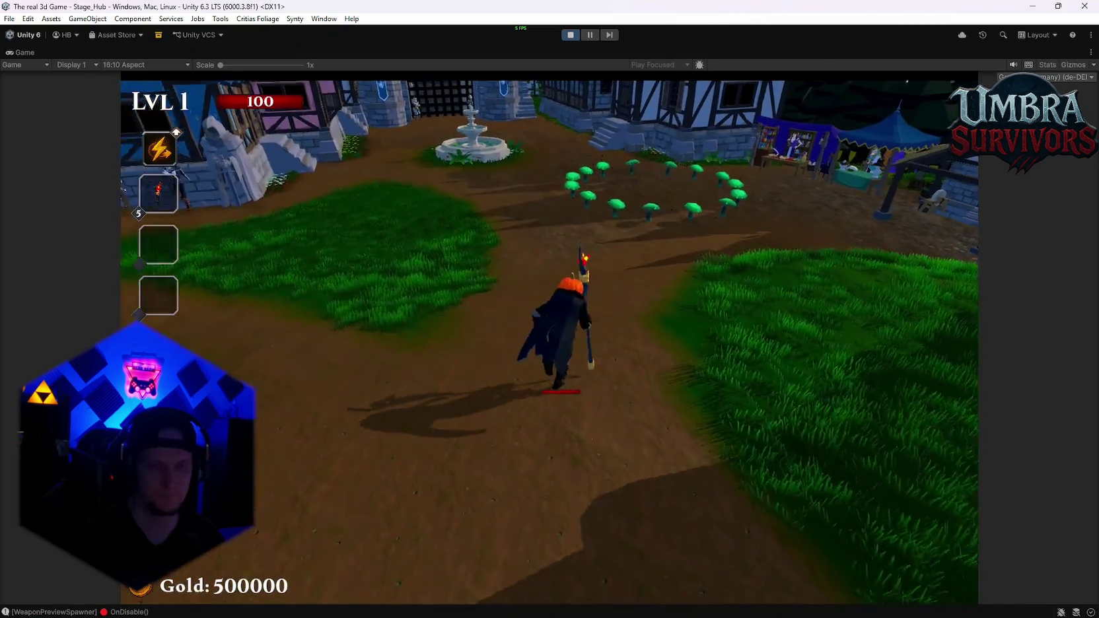
{"action": "key", "text": "w"}
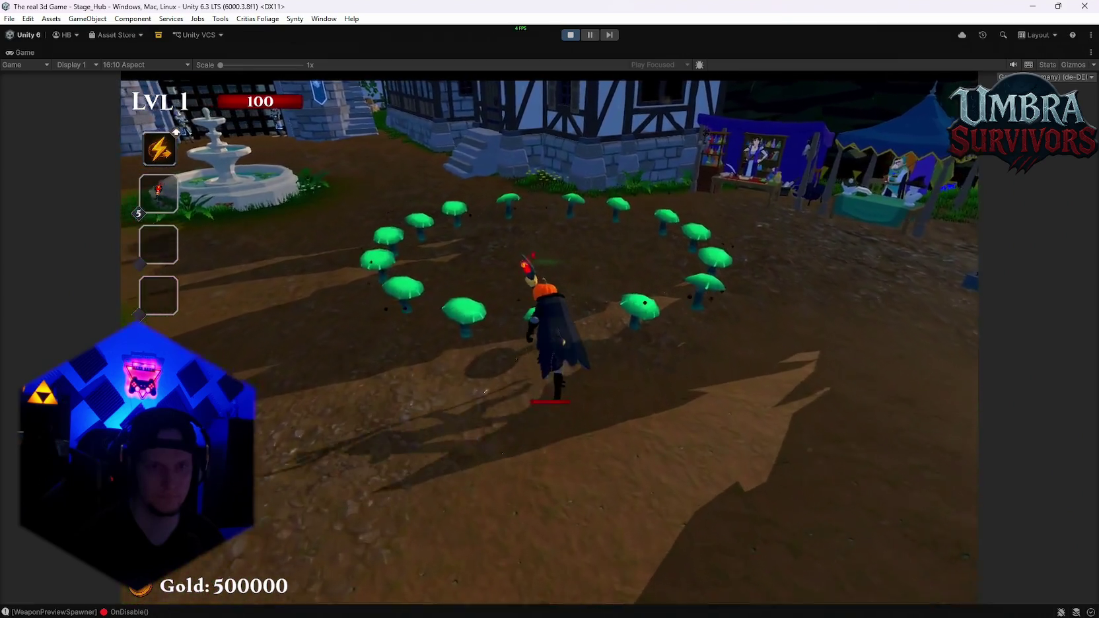
{"action": "key", "text": "a"}
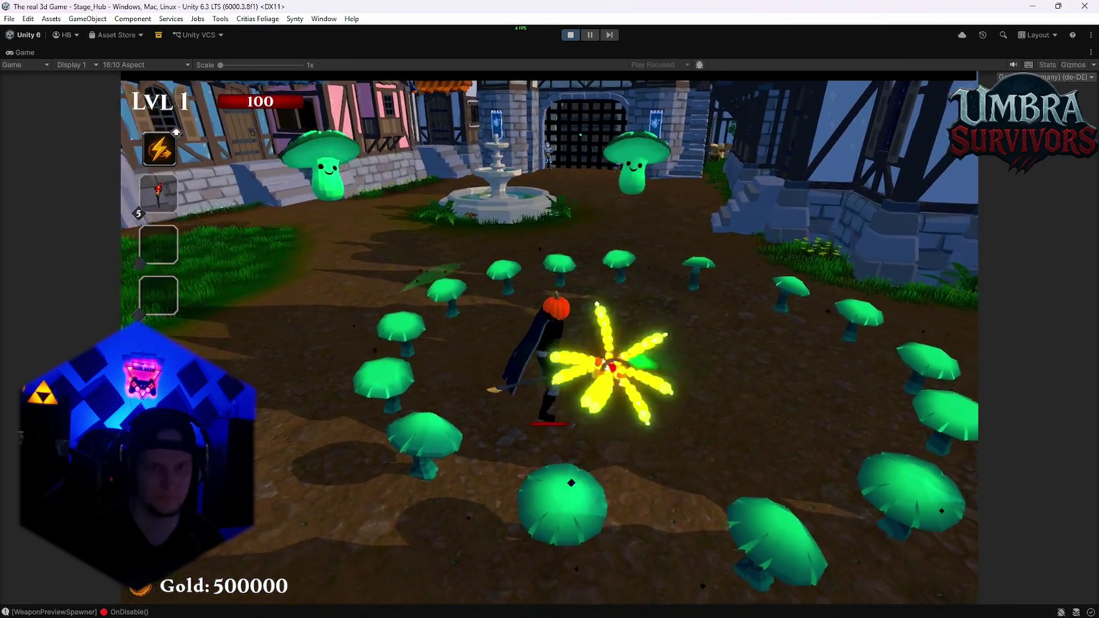
{"action": "key", "text": "w"}
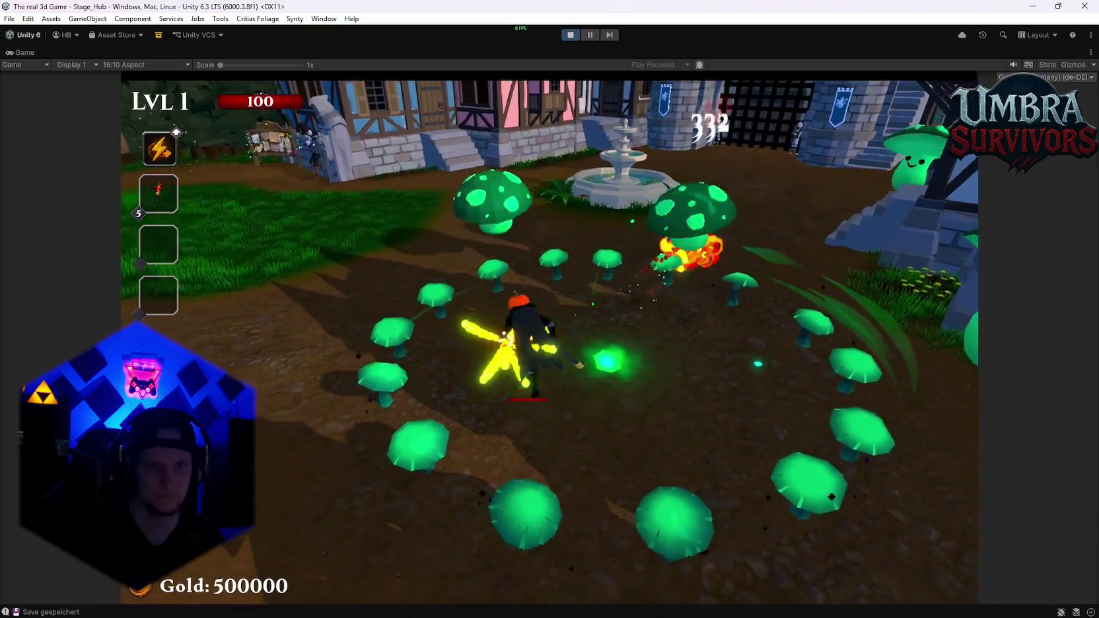
{"action": "key", "text": "a"}
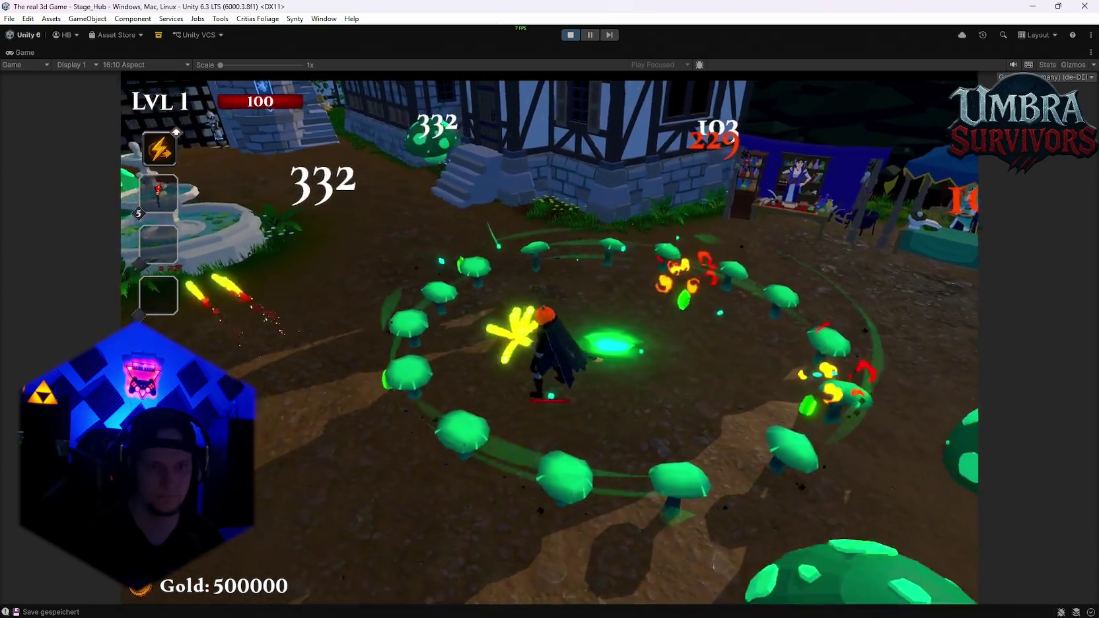
{"action": "key", "text": "w"}
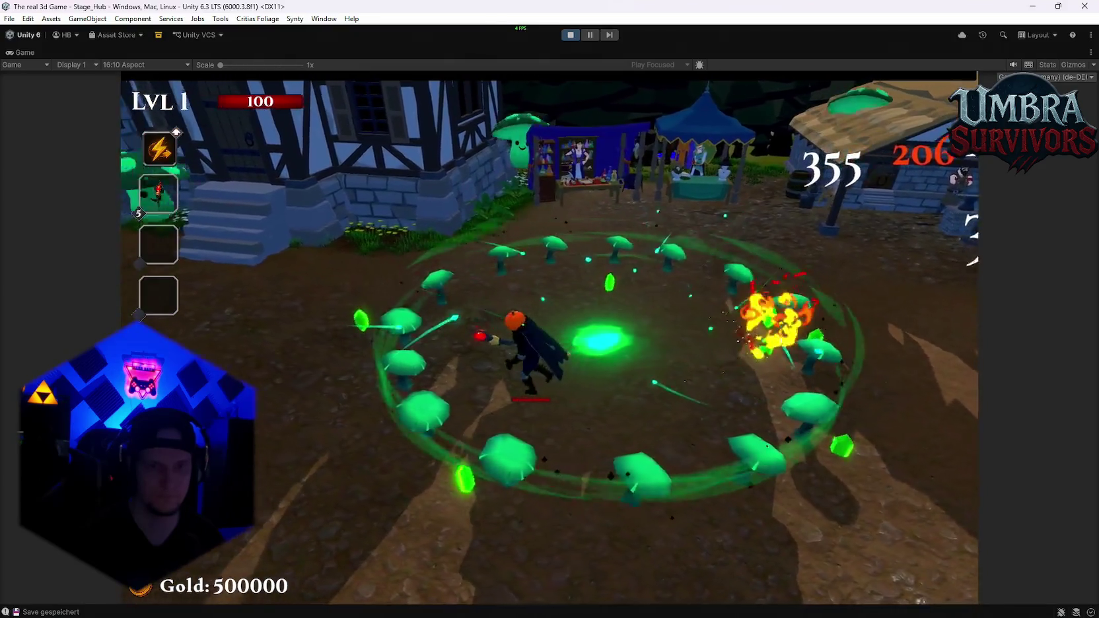
{"action": "key", "text": "d"}
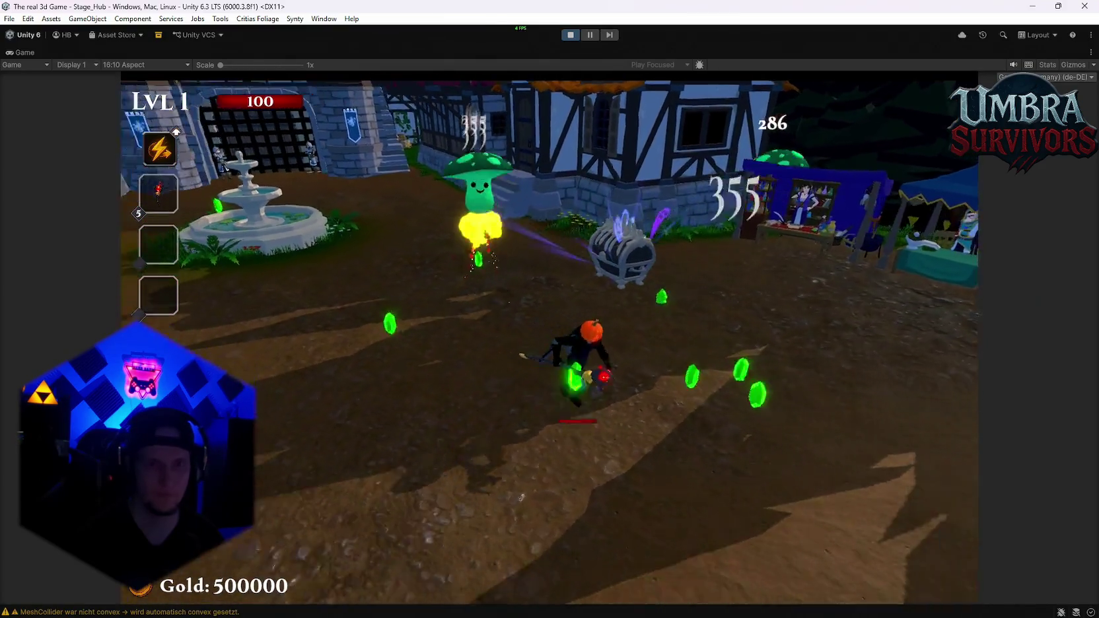
{"action": "key", "text": "w"}
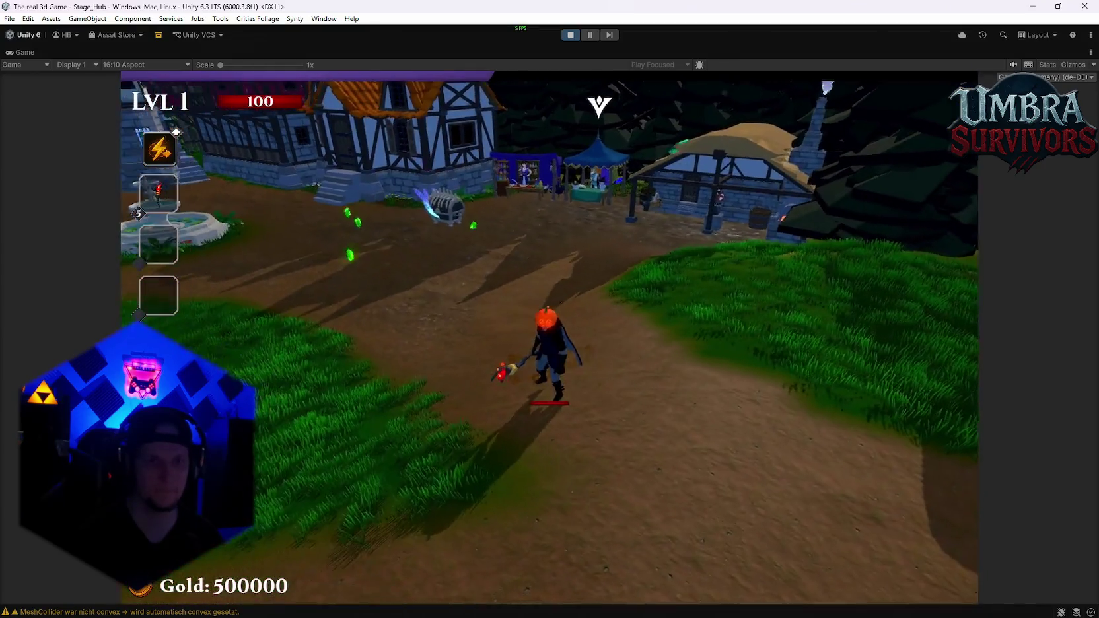
{"action": "key", "text": "Escape"}
- Stop play mode and review Shroom Ring's Charge Sound (0.6) and Complete Sound (0.7) settings
{"action": "left_click", "coordinate": [579, 35]}
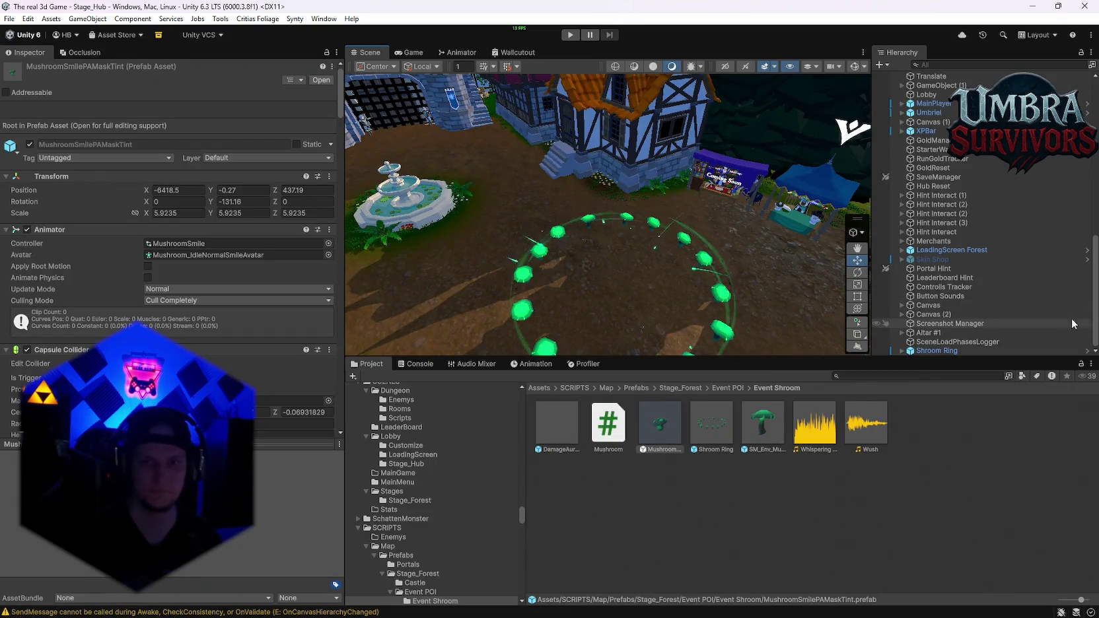
{"action": "scroll", "coordinate": [172, 330], "scroll_direction": "down", "scroll_amount": 15}
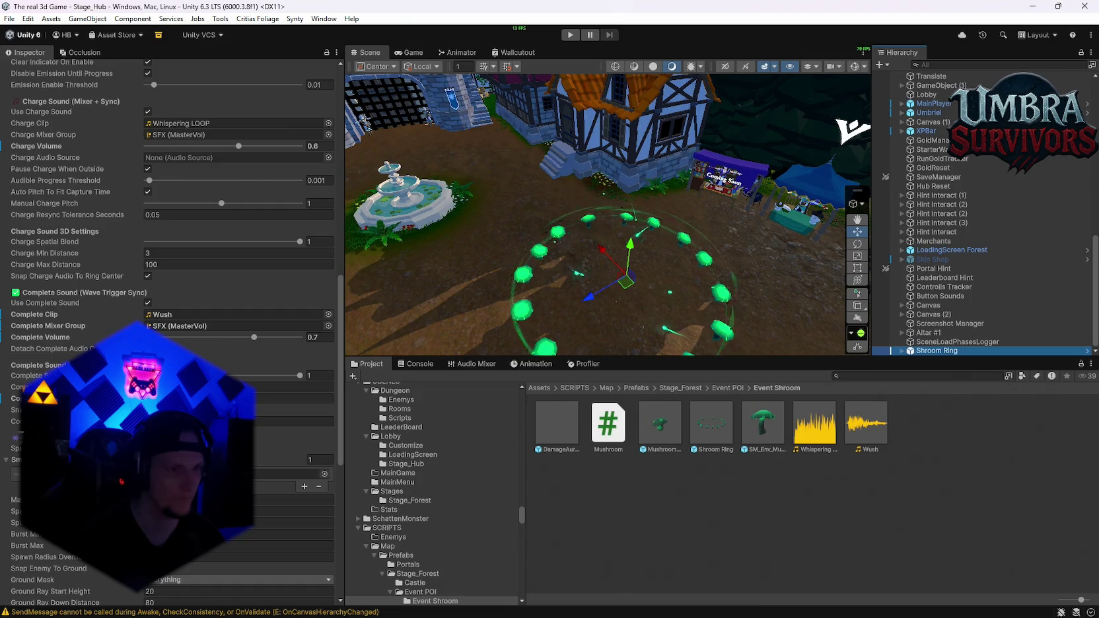
- Set the value below Complete Volume to 0 and raise Complete Volume from 0.7 to 1
{"action": "left_click", "coordinate": [294, 399]}
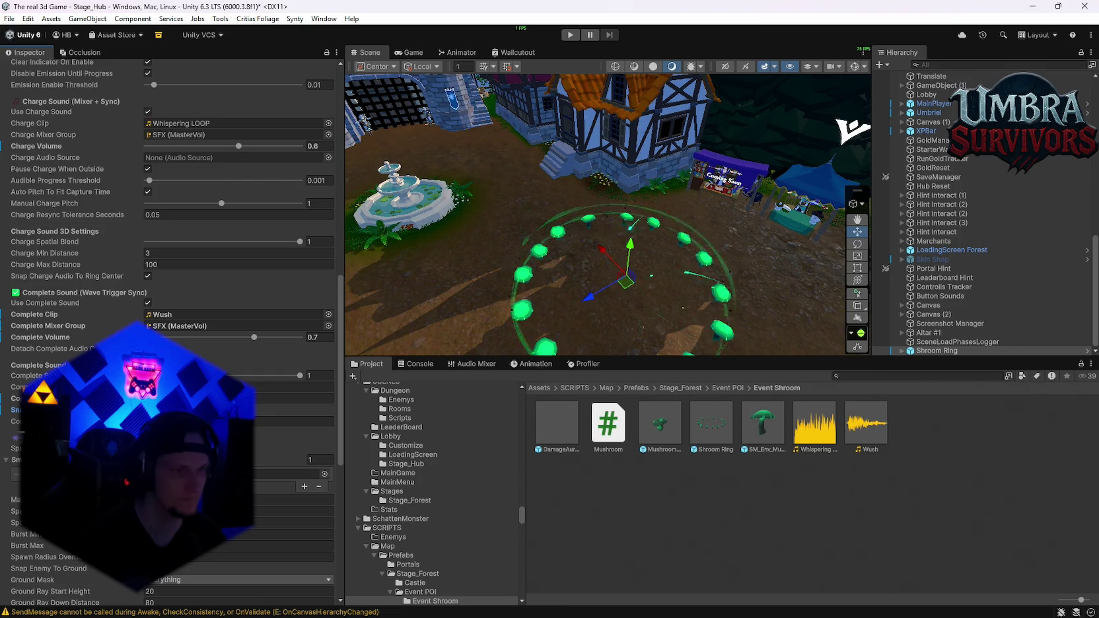
{"action": "left_click", "coordinate": [294, 387]}
{"action": "type", "text": "0"}
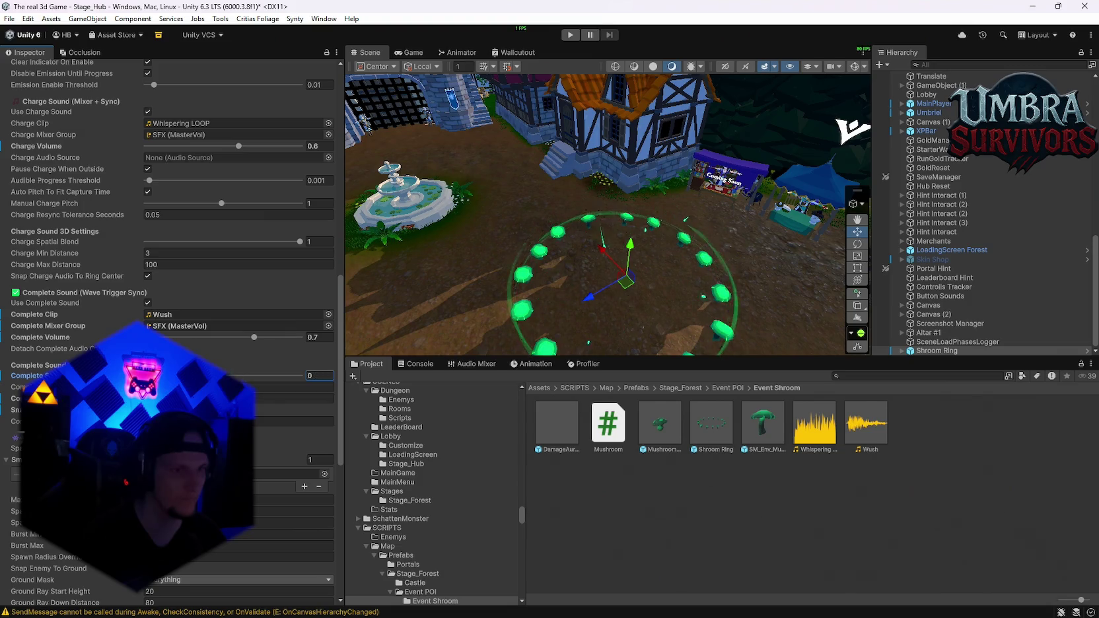
{"action": "left_click_drag", "start_coordinate": [254, 340], "coordinate": [301, 339]}
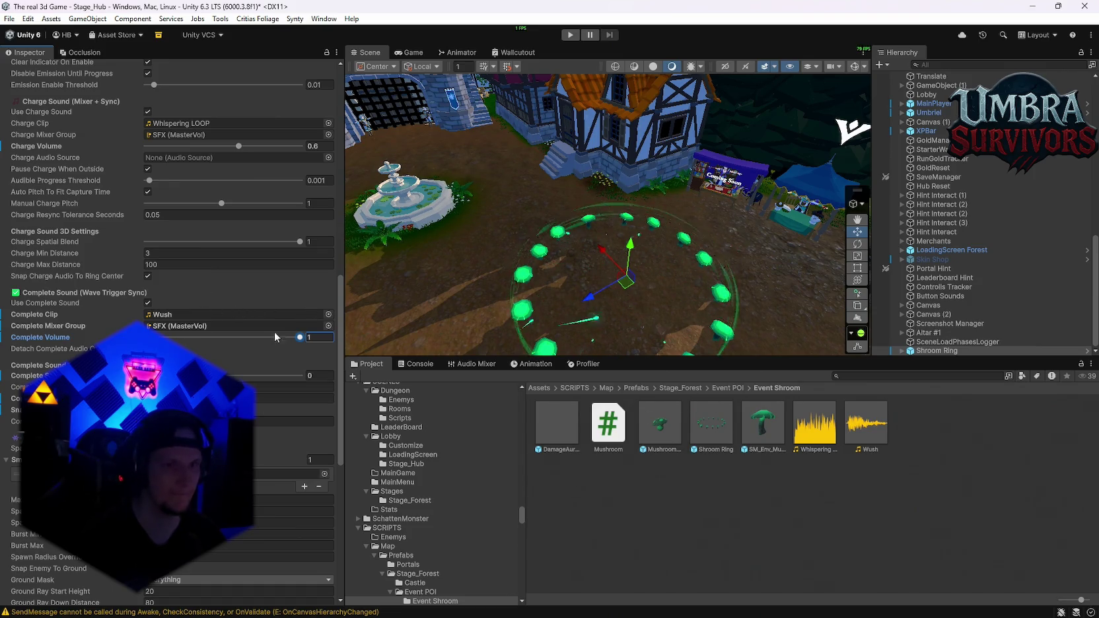
{"action": "scroll", "coordinate": [912, 246], "scroll_direction": "up", "scroll_amount": 5}
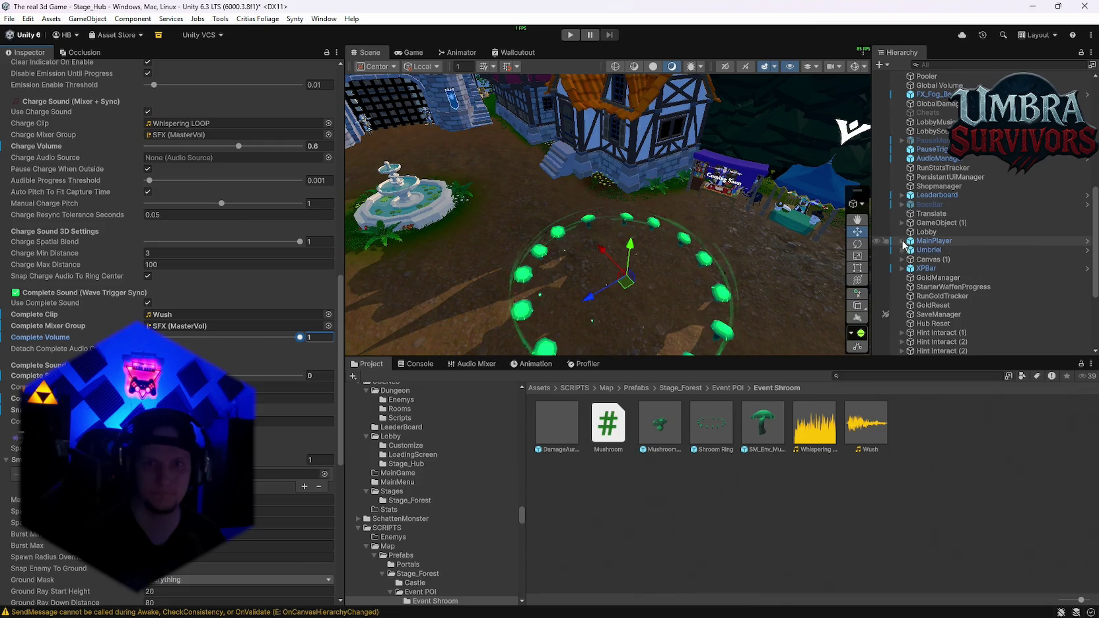
- Turn off Debug Logs in MainPlayer's Player Scene Handler
{"action": "left_click", "coordinate": [919, 241]}
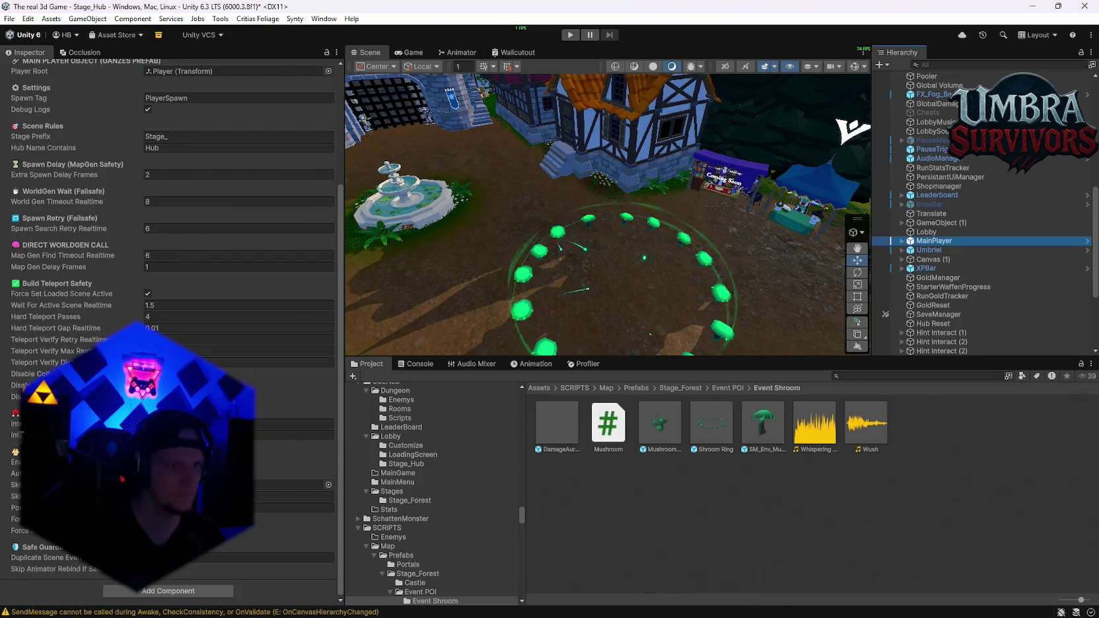
{"action": "scroll", "coordinate": [144, 213], "scroll_direction": "up", "scroll_amount": 3}
{"action": "left_click", "coordinate": [150, 202]}
{"action": "scroll", "coordinate": [150, 203], "scroll_direction": "down", "scroll_amount": 3}
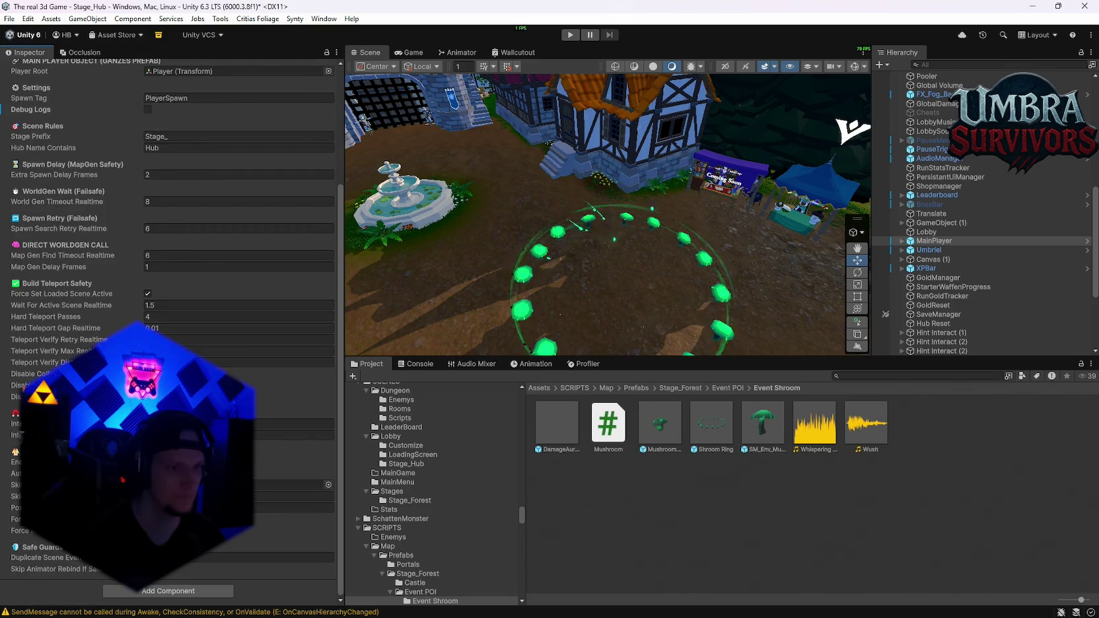
{"action": "scroll", "coordinate": [171, 264], "scroll_direction": "up", "scroll_amount": 4}
- Save the hub scene and the project, then start Play mode
{"action": "left_click", "coordinate": [14, 19]}
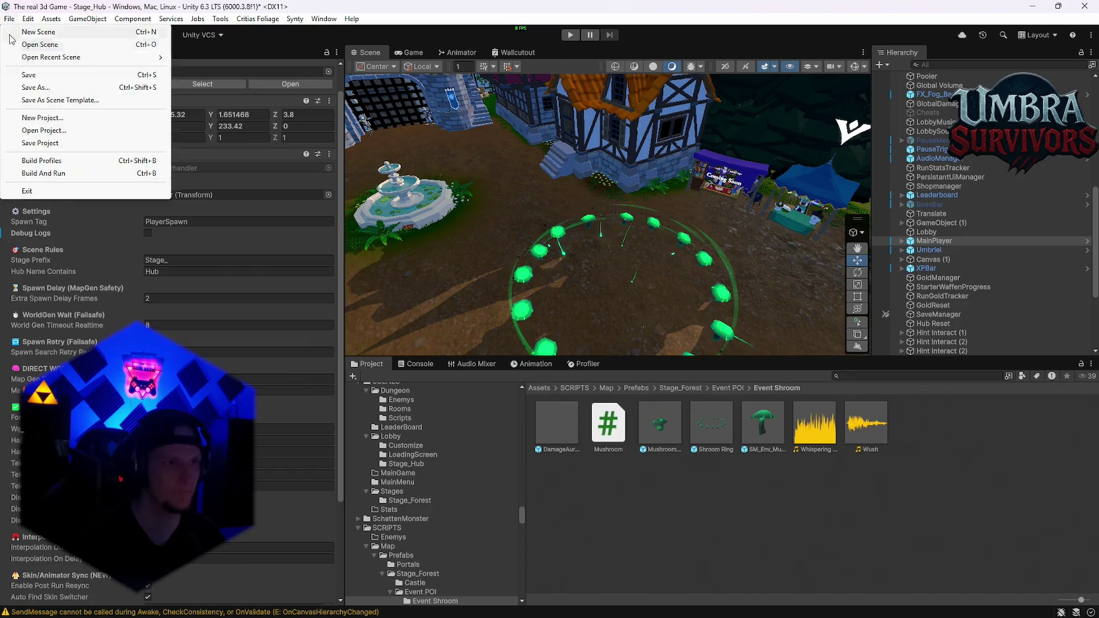
{"action": "left_click", "coordinate": [40, 74]}
{"action": "left_click", "coordinate": [15, 19]}
{"action": "left_click", "coordinate": [30, 143]}
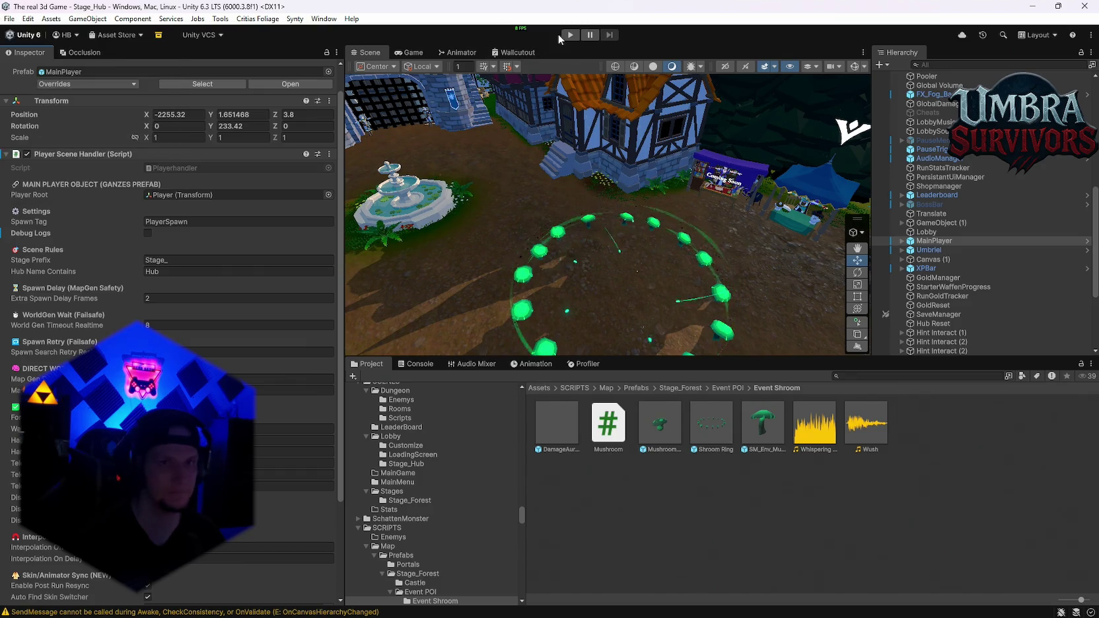